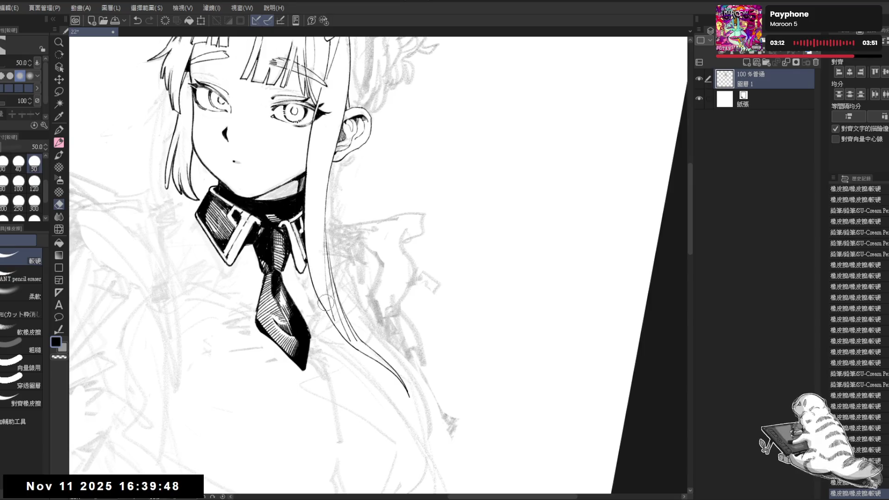
# Check the inked face in rotated and mirrored views, recentre on the collar, and save
pyautogui.hotkey('shift', 'space')
pyautogui.press('h')
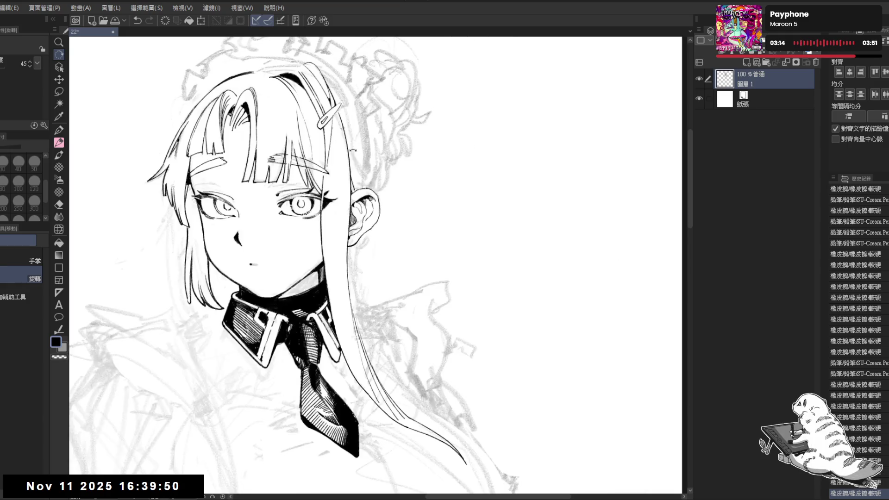
pyautogui.hotkey('ctrl', '0')
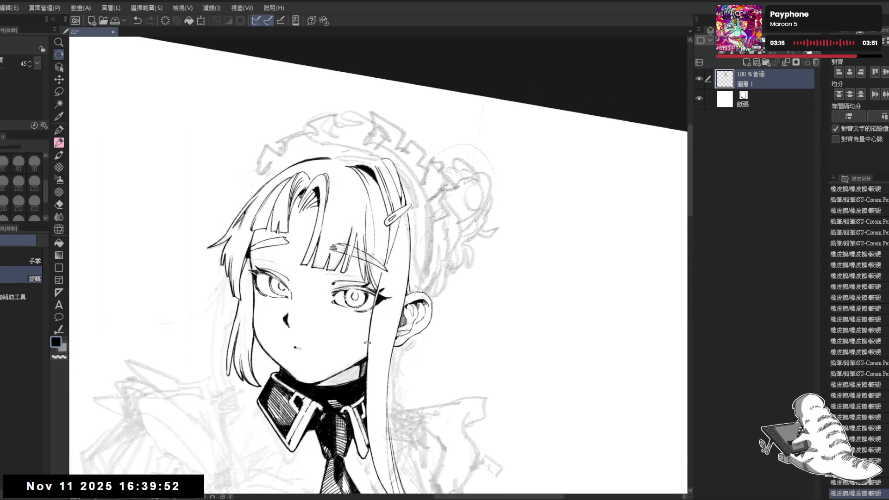
pyautogui.hotkey('shift', 'space')
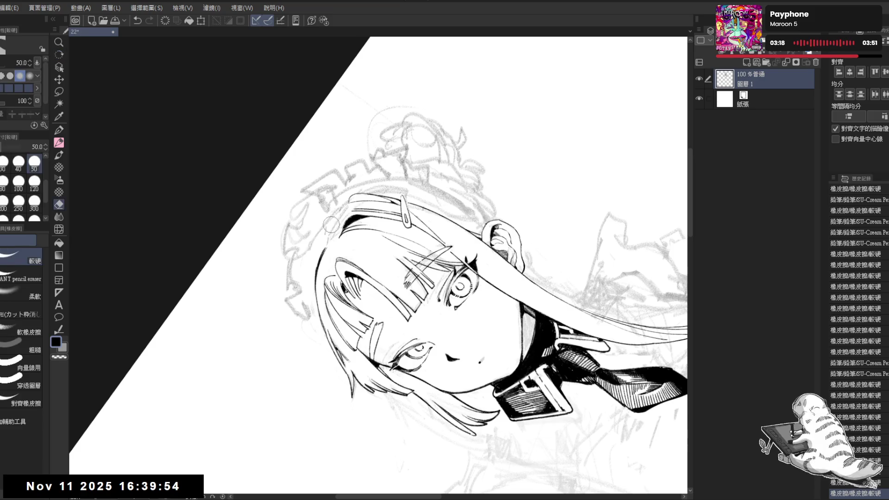
pyautogui.click(360, 292)
pyautogui.moveTo(361, 291); pyautogui.dragTo(306, 199)
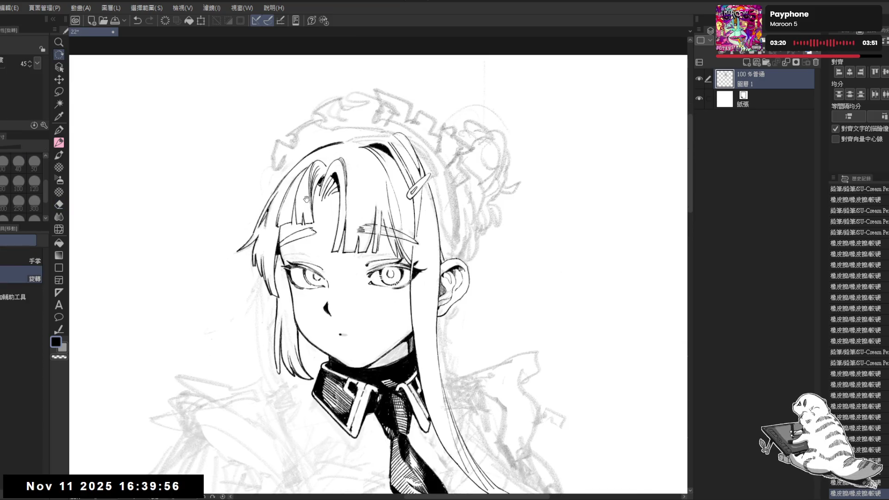
pyautogui.hotkey('ctrl', 's')
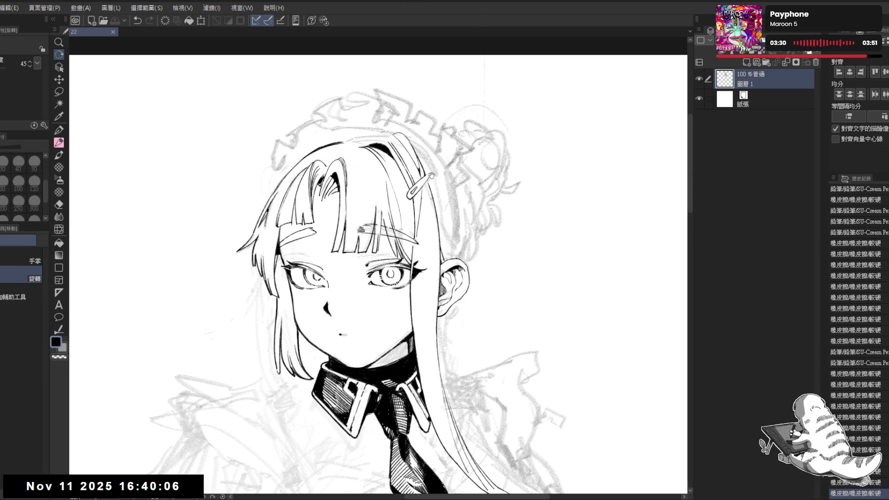
# Tilt the view slightly and erase the stray marks near the hair clip
pyautogui.moveTo(431, 175)
pyautogui.mouseDown()
pyautogui.moveTo(380, 285)
pyautogui.moveTo(386, 318)
pyautogui.moveTo(398, 224)
pyautogui.mouseUp()
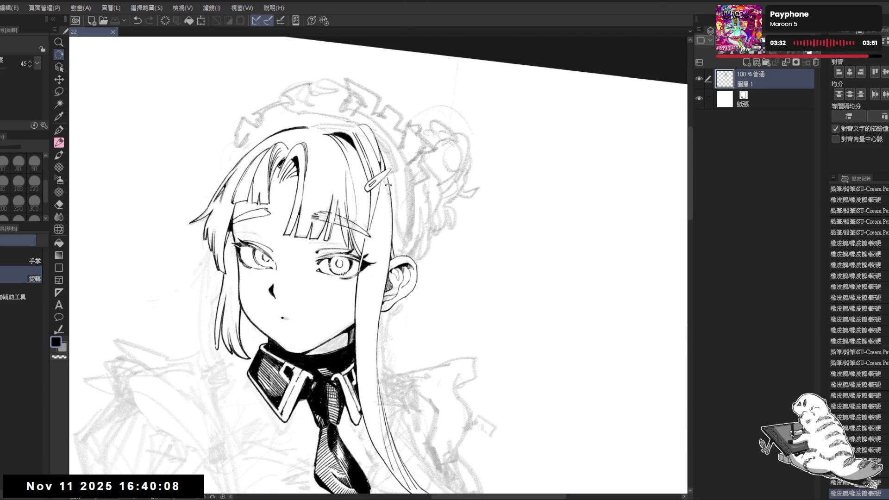
pyautogui.press('e')
pyautogui.moveTo(387, 183); pyautogui.dragTo(388, 222)
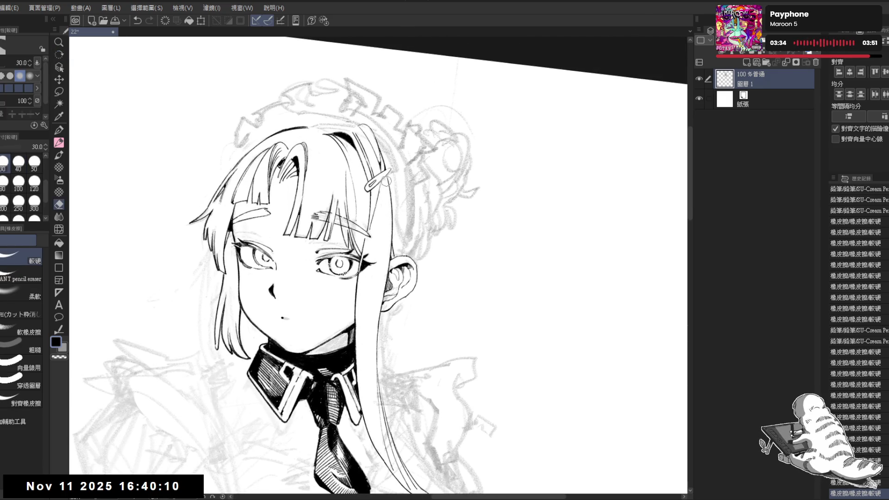
pyautogui.moveTo(386, 181)
pyautogui.mouseDown()
pyautogui.moveTo(375, 204)
pyautogui.moveTo(377, 370)
pyautogui.moveTo(379, 266)
pyautogui.moveTo(342, 225)
pyautogui.moveTo(372, 244)
pyautogui.mouseUp()
# Centre the face and rotate the view sharply counterclockwise for easier strokes
pyautogui.press('r')
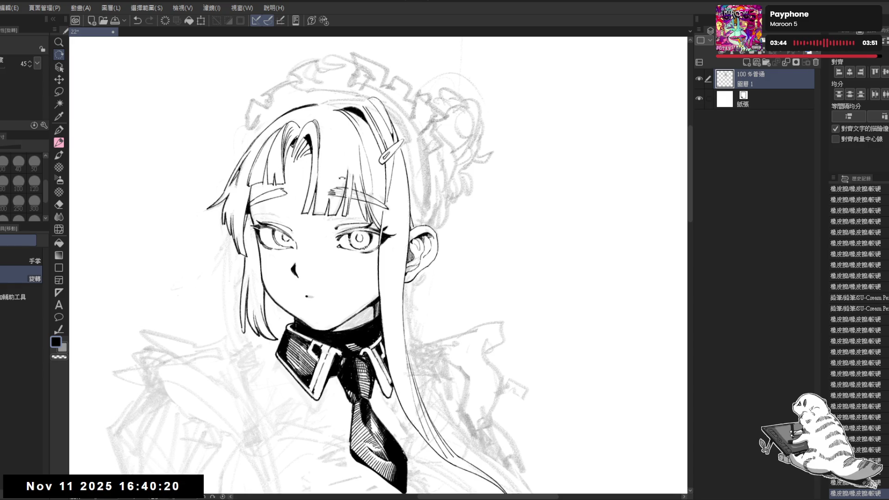
pyautogui.moveTo(333, 193); pyautogui.dragTo(358, 196)
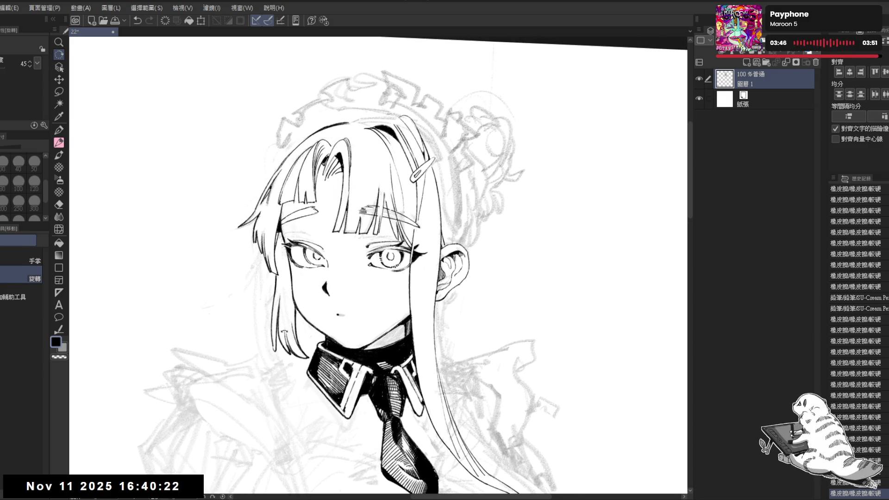
pyautogui.moveTo(284, 331)
pyautogui.mouseDown()
pyautogui.moveTo(297, 357)
pyautogui.moveTo(335, 289)
pyautogui.moveTo(349, 252)
pyautogui.moveTo(319, 243)
pyautogui.mouseUp()
# Erase stray marks near the tie and add a few small pencil lines
pyautogui.scroll(1, 328, 235)
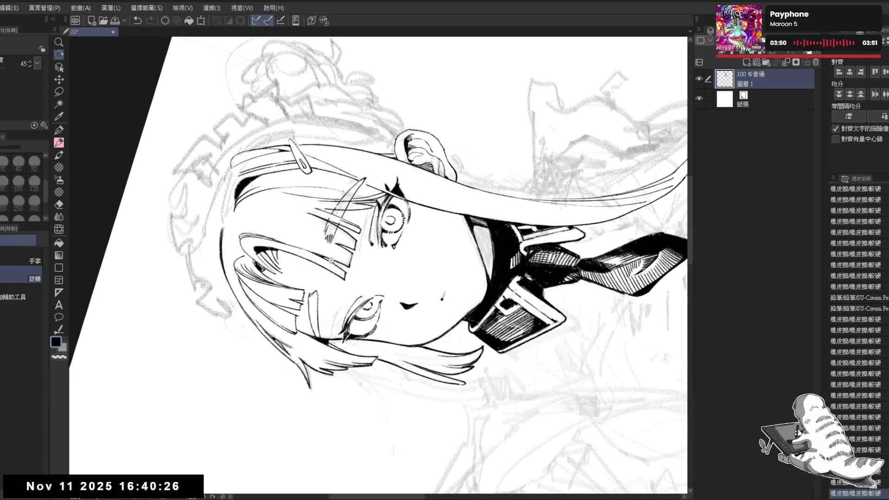
pyautogui.press('e')
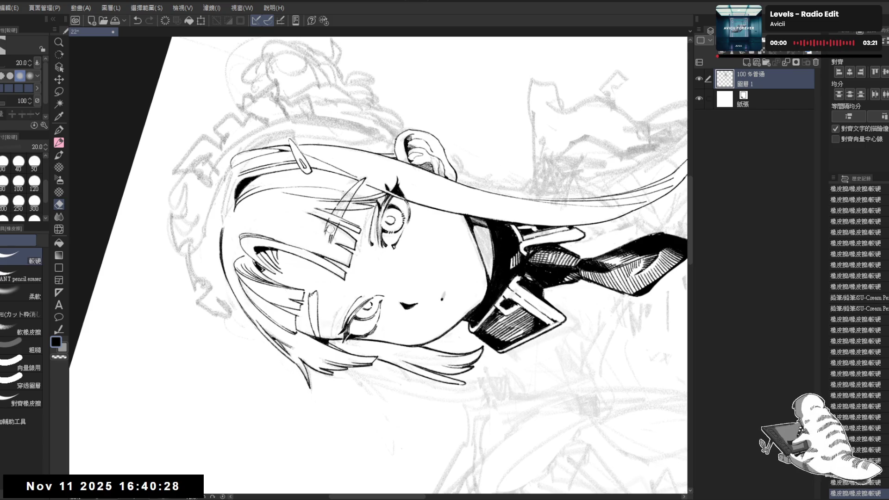
pyautogui.moveTo(326, 231); pyautogui.dragTo(324, 224)
pyautogui.press('p')
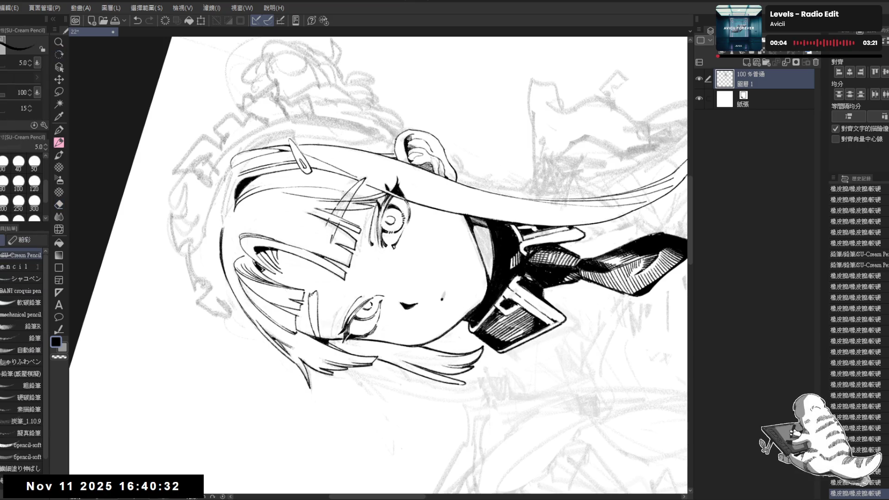
pyautogui.click(325, 224)
pyautogui.hotkey('ctrl', 'z')
pyautogui.hotkey('ctrl', 'y')
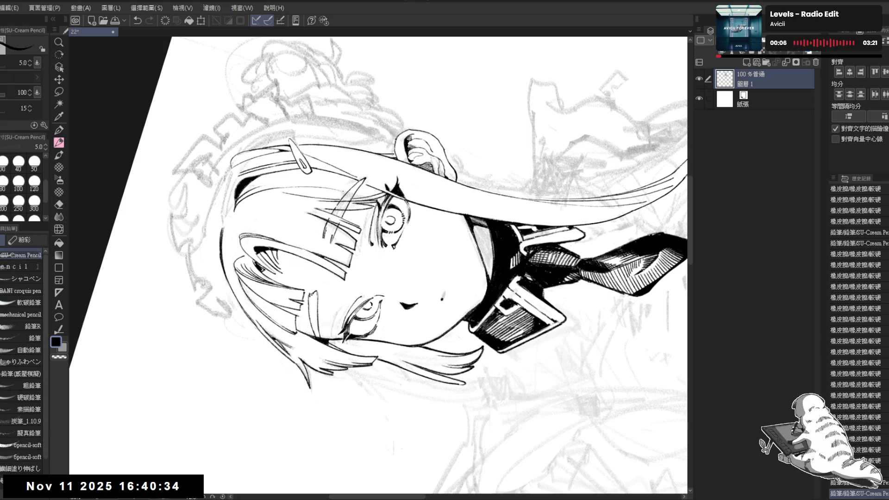
pyautogui.hotkey('ctrl', 'y')
pyautogui.hotkey('ctrl', 'y')
pyautogui.hotkey('ctrl', 'y')
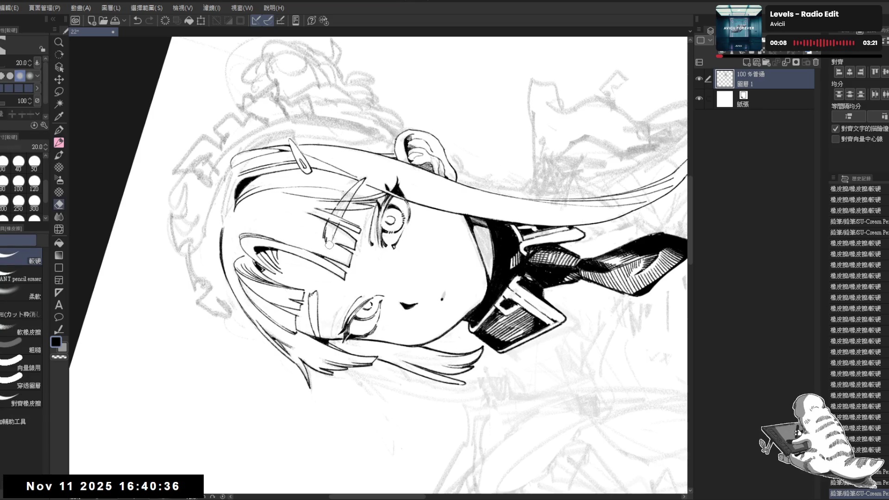
pyautogui.hotkey('ctrl', 'y')
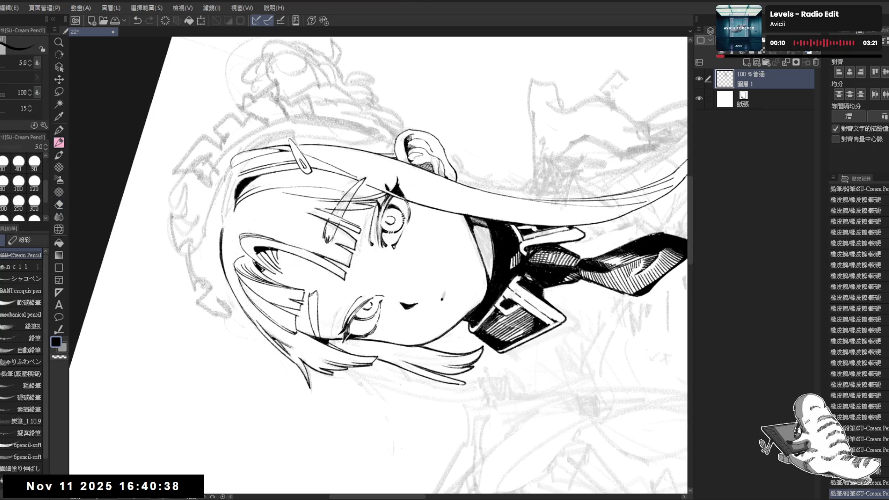
# Rotate the canvas view through several tilts, settling on a gentle angle around 17°
pyautogui.hotkey('ctrl', '@')
pyautogui.press('e')
pyautogui.press('-')
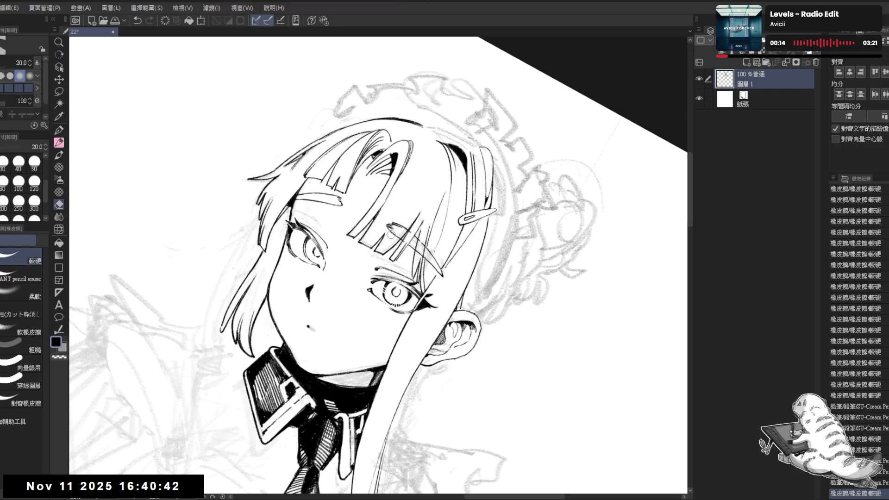
pyautogui.press('r')
pyautogui.moveTo(398, 245); pyautogui.dragTo(440, 372)
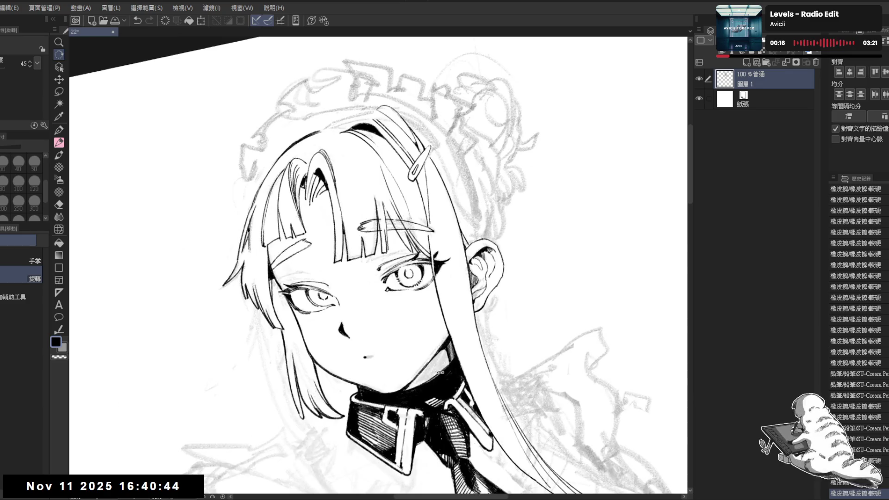
pyautogui.moveTo(384, 355)
pyautogui.mouseDown()
pyautogui.moveTo(401, 396)
pyautogui.moveTo(393, 409)
pyautogui.moveTo(405, 419)
pyautogui.mouseUp()
pyautogui.moveTo(334, 278)
pyautogui.mouseDown()
pyautogui.moveTo(337, 326)
pyautogui.moveTo(347, 249)
pyautogui.moveTo(365, 225)
pyautogui.mouseUp()
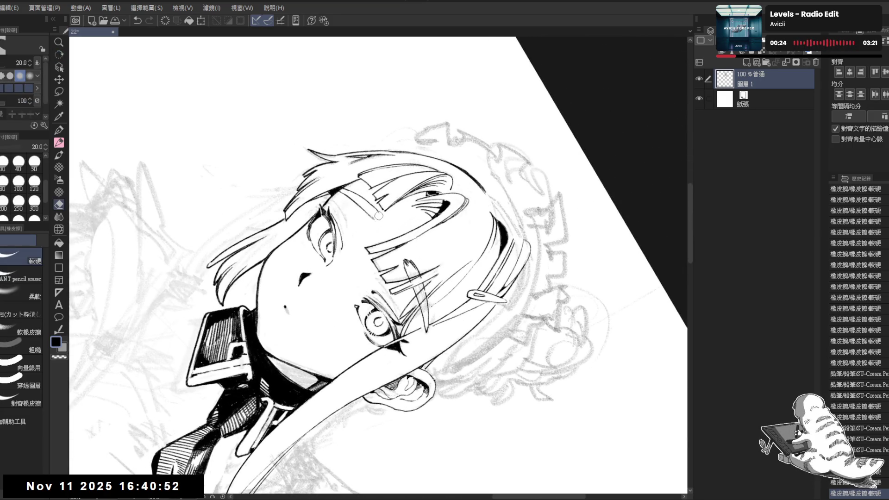
pyautogui.press('r')
pyautogui.moveTo(379, 216); pyautogui.dragTo(376, 249)
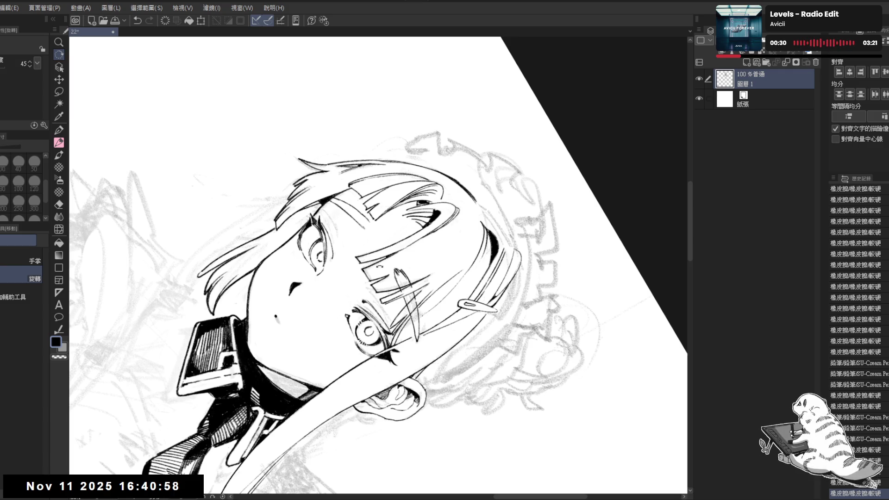
pyautogui.moveTo(374, 379)
pyautogui.mouseDown()
pyautogui.moveTo(341, 231)
pyautogui.moveTo(350, 335)
pyautogui.moveTo(326, 319)
pyautogui.moveTo(302, 321)
pyautogui.mouseUp()
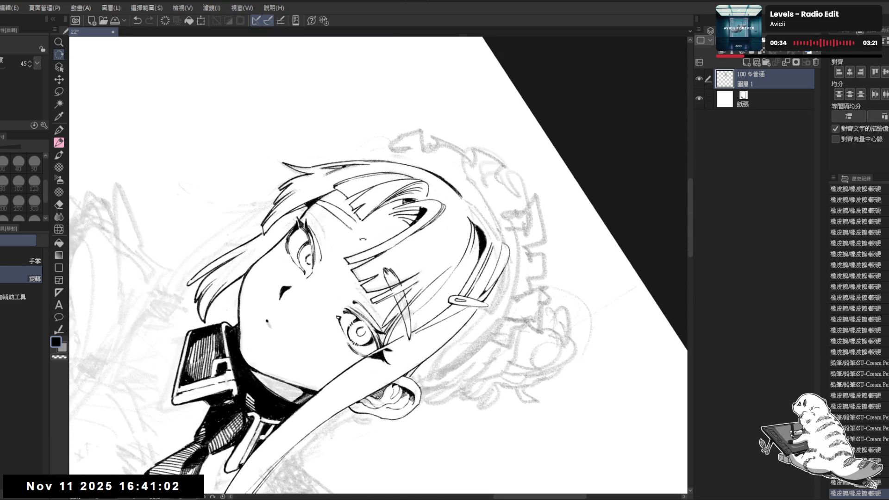
pyautogui.moveTo(363, 238)
pyautogui.mouseDown()
pyautogui.moveTo(361, 227)
pyautogui.moveTo(353, 236)
pyautogui.moveTo(370, 250)
pyautogui.mouseUp()
# Erase a small stray mark and add a pencil touch-up on the hair line
pyautogui.press('e')
pyautogui.click(370, 248)
pyautogui.click(370, 247)
pyautogui.press('p')
pyautogui.press('e')
pyautogui.press('p')
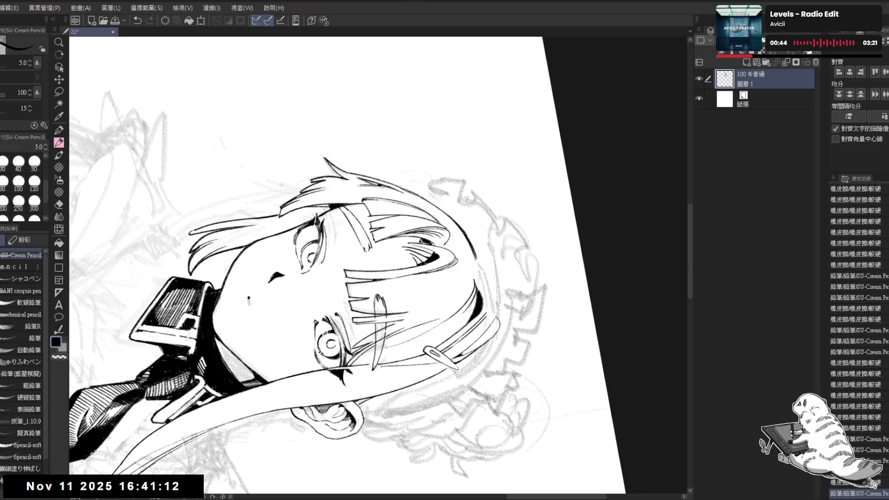
pyautogui.hotkey('ctrl', 'z')
pyautogui.hotkey('ctrl', 'y')
pyautogui.hotkey('ctrl', 'y')
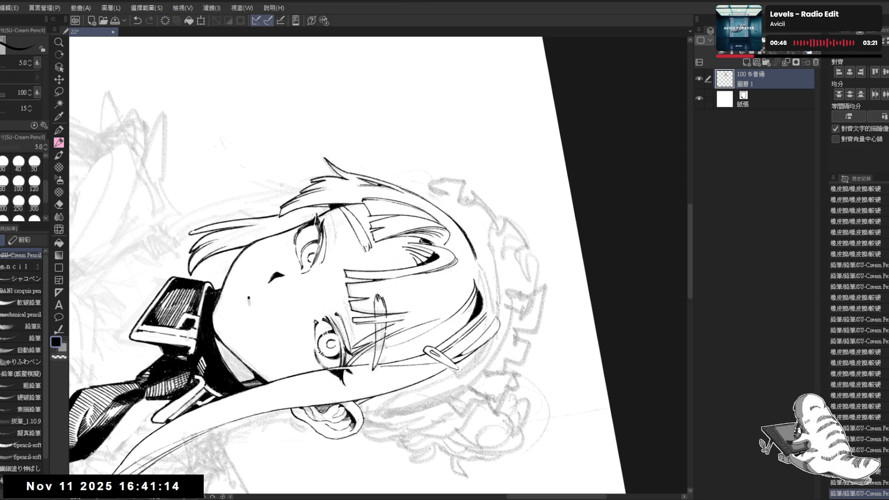
# Rotate the view about 50°, erase another stray mark, then return upright and zoom out
pyautogui.press('@')
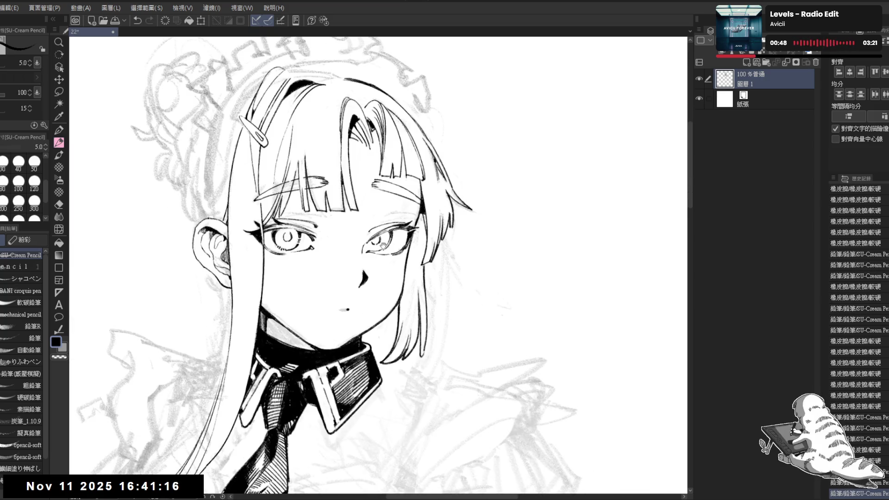
pyautogui.moveTo(381, 235)
pyautogui.mouseDown()
pyautogui.moveTo(366, 215)
pyautogui.moveTo(352, 288)
pyautogui.mouseUp()
pyautogui.press('e')
pyautogui.moveTo(326, 251)
pyautogui.mouseDown()
pyautogui.moveTo(321, 256)
pyautogui.moveTo(315, 226)
pyautogui.mouseUp()
pyautogui.press('r')
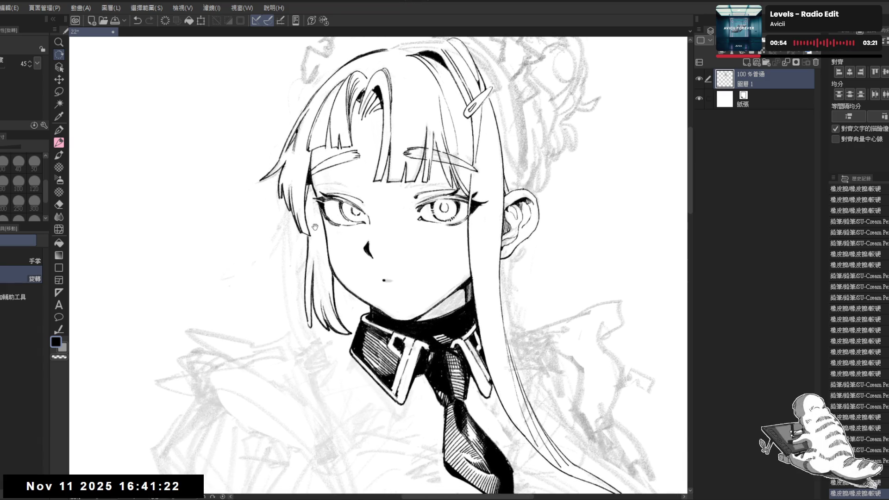
pyautogui.scroll(-3, 308, 213)
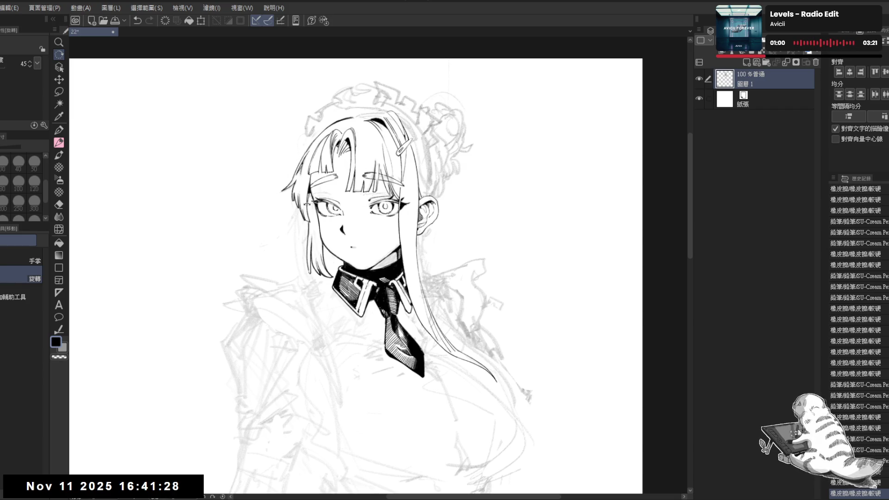
# Zoom in on the face and tilt the canvas 45°, keeping the last pencil stroke
pyautogui.scroll(2, 307, 204)
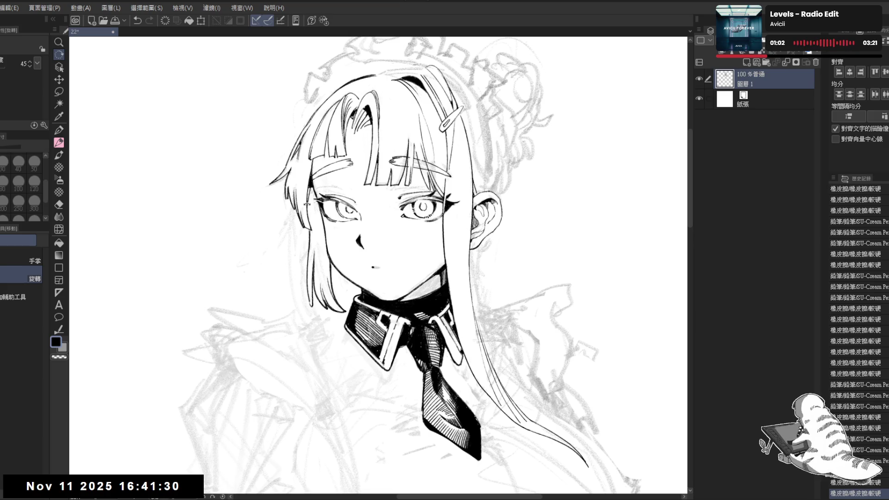
pyautogui.moveTo(426, 204); pyautogui.dragTo(380, 230)
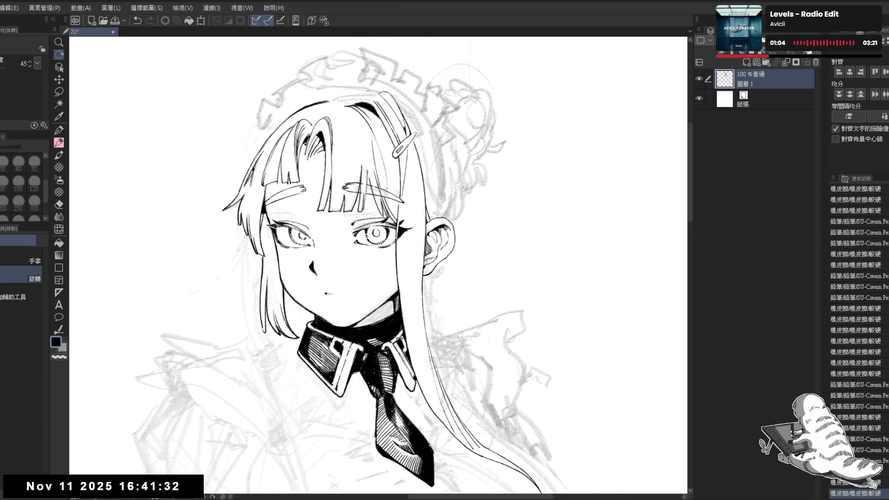
pyautogui.moveTo(399, 338)
pyautogui.mouseDown()
pyautogui.moveTo(410, 213)
pyautogui.moveTo(384, 242)
pyautogui.mouseUp()
pyautogui.hotkey('ctrl', 'z')
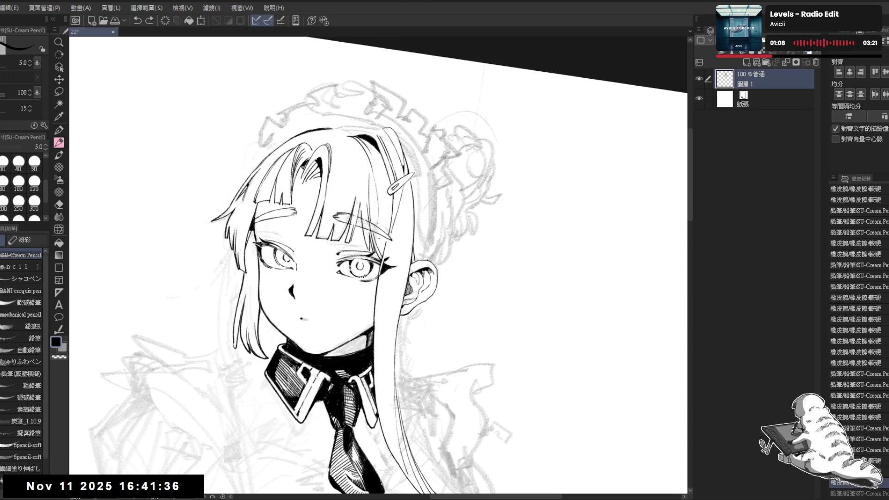
pyautogui.hotkey('ctrl', 'y')
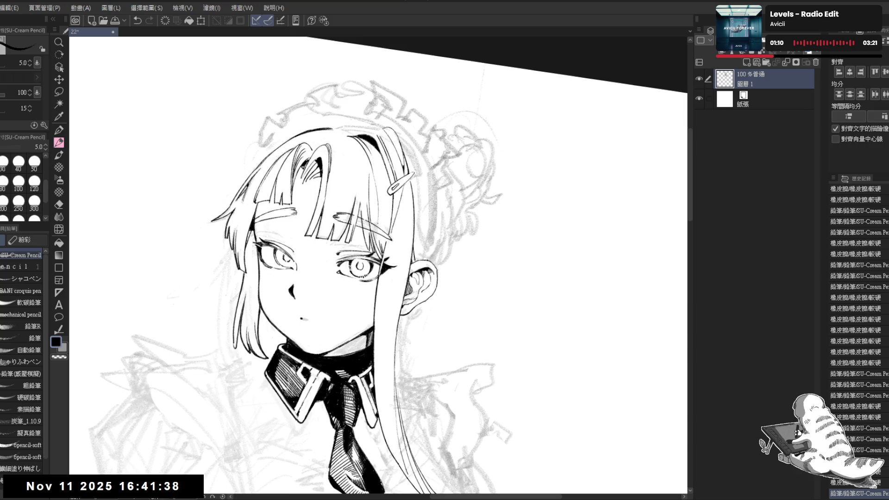
pyautogui.moveTo(399, 337)
pyautogui.mouseDown()
pyautogui.moveTo(401, 309)
pyautogui.moveTo(368, 275)
pyautogui.mouseUp()
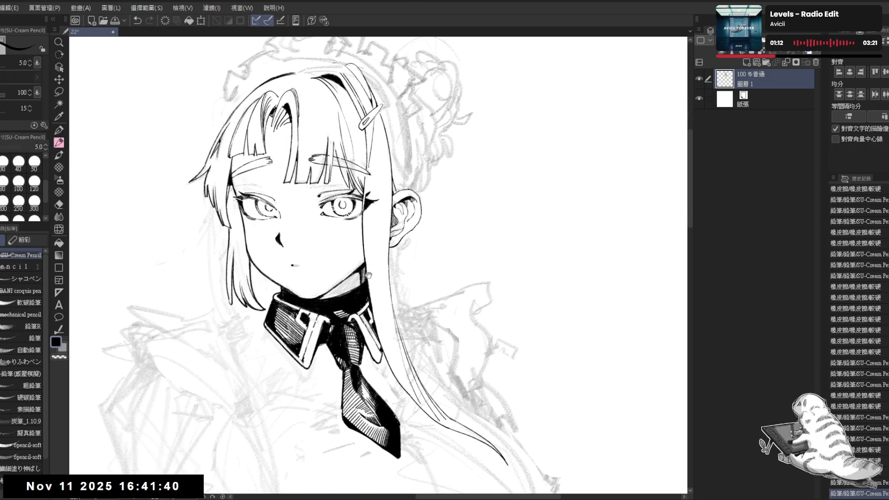
pyautogui.moveTo(426, 171); pyautogui.dragTo(429, 156)
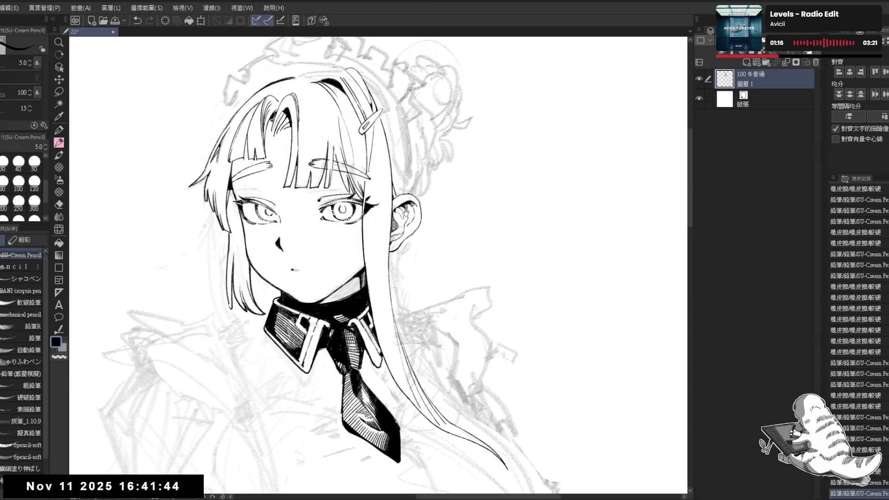
pyautogui.moveTo(405, 212)
pyautogui.mouseDown()
pyautogui.moveTo(420, 173)
pyautogui.moveTo(357, 159)
pyautogui.moveTo(377, 202)
pyautogui.moveTo(308, 280)
pyautogui.mouseUp()
pyautogui.moveTo(330, 248); pyautogui.dragTo(370, 236)
# At a steeper canvas tilt, erase the stray marks on the hair
pyautogui.press('e')
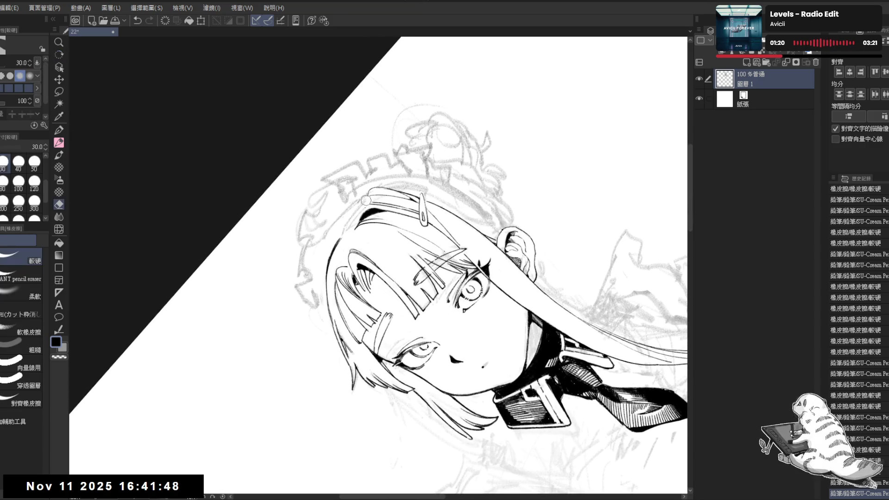
pyautogui.press('r')
pyautogui.moveTo(366, 202)
pyautogui.mouseDown()
pyautogui.moveTo(231, 370)
pyautogui.moveTo(176, 486)
pyautogui.mouseUp()
pyautogui.press('e')
pyautogui.click(340, 216)
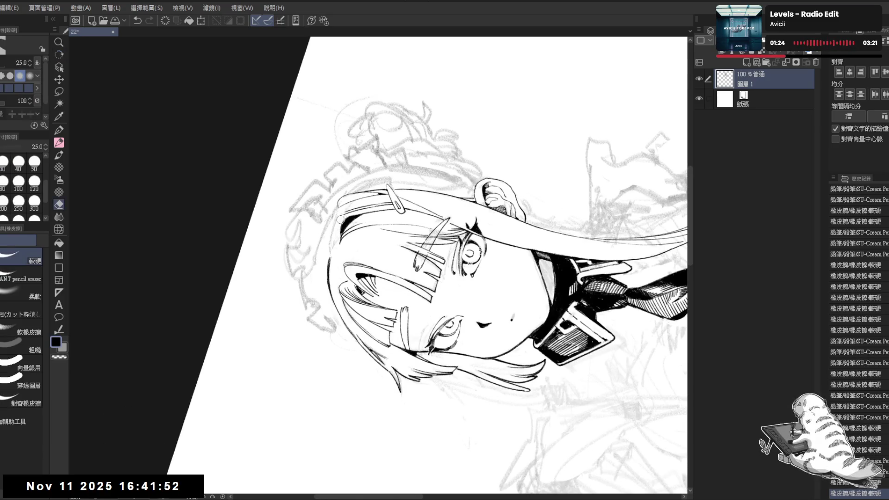
pyautogui.click(338, 216)
pyautogui.click(338, 216)
pyautogui.press('r')
pyautogui.moveTo(338, 216)
pyautogui.mouseDown()
pyautogui.moveTo(337, 237)
pyautogui.moveTo(351, 226)
pyautogui.mouseUp()
pyautogui.press('e')
# Draw a short pencil stroke, erase along the hair outline, and undo the stroke
pyautogui.press('p')
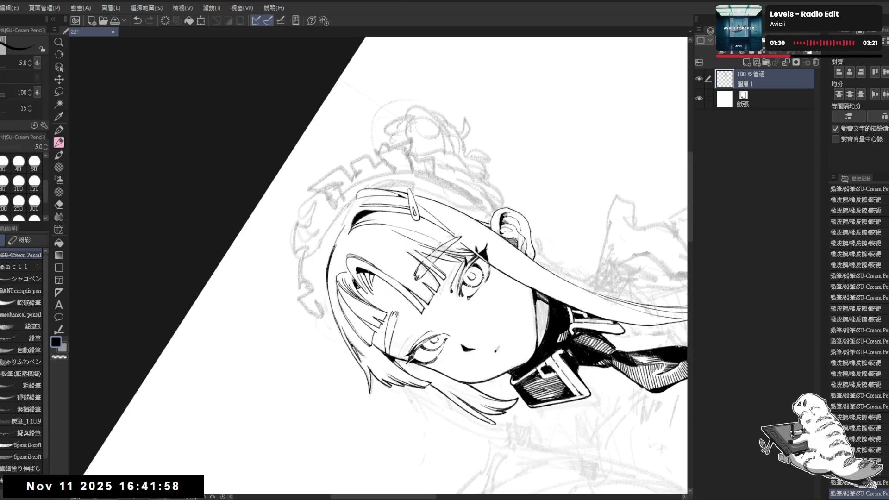
pyautogui.moveTo(331, 255); pyautogui.dragTo(337, 244)
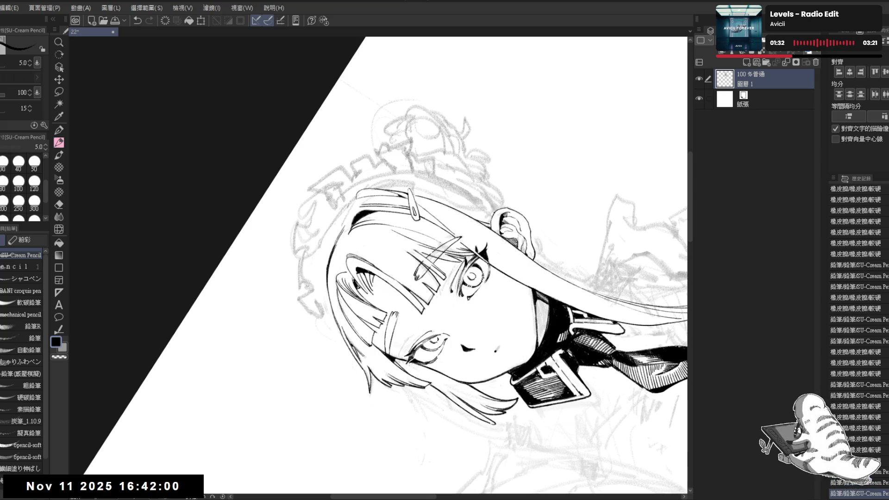
pyautogui.hotkey('ctrl', '@')
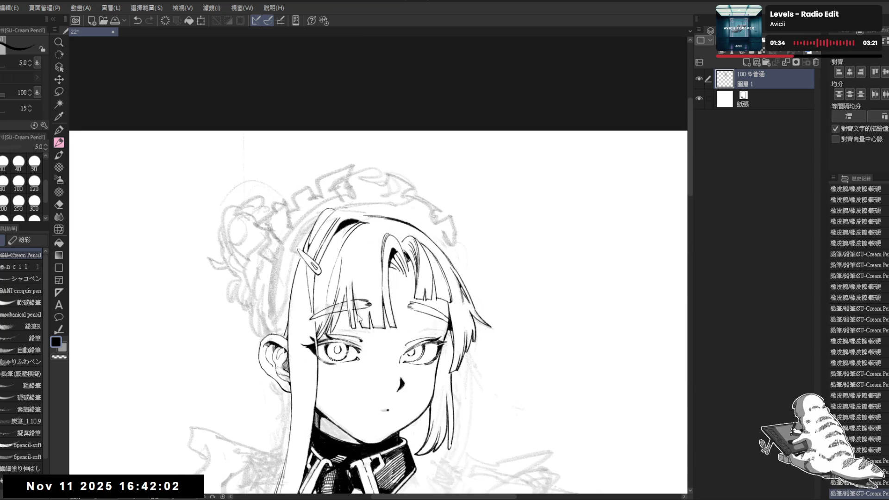
pyautogui.moveTo(358, 318); pyautogui.dragTo(324, 370)
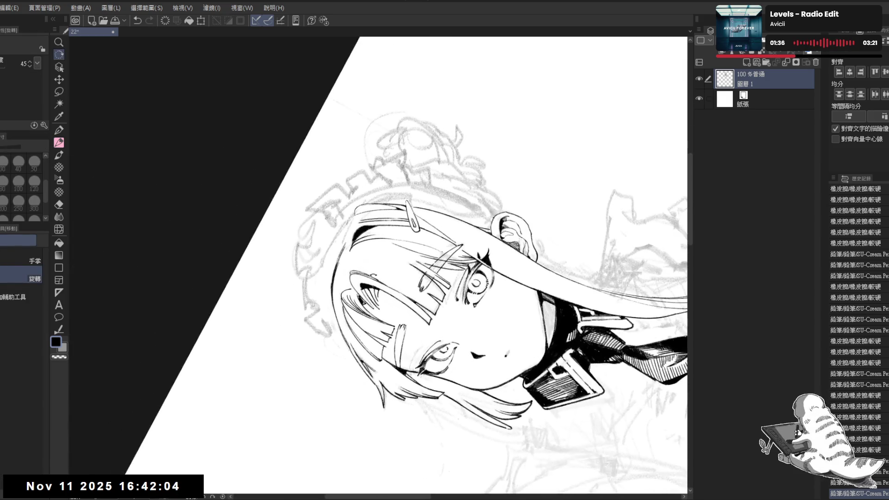
pyautogui.press('e')
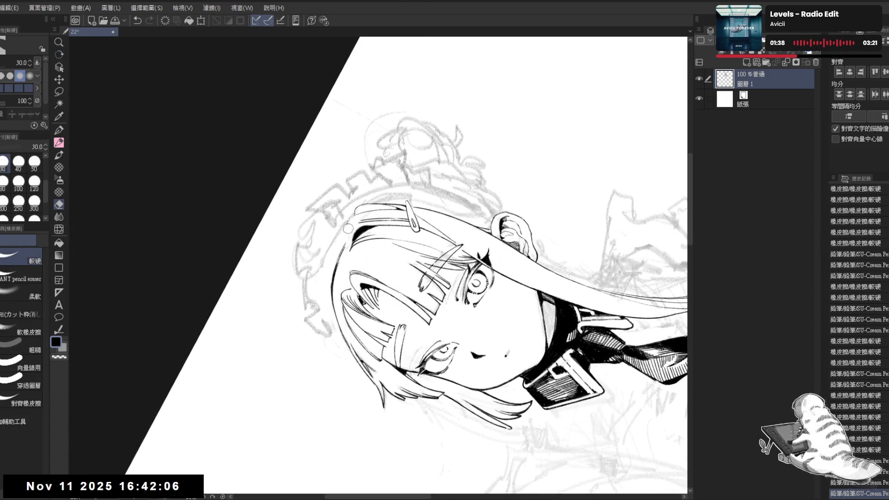
pyautogui.moveTo(347, 229); pyautogui.dragTo(347, 248)
pyautogui.press('p')
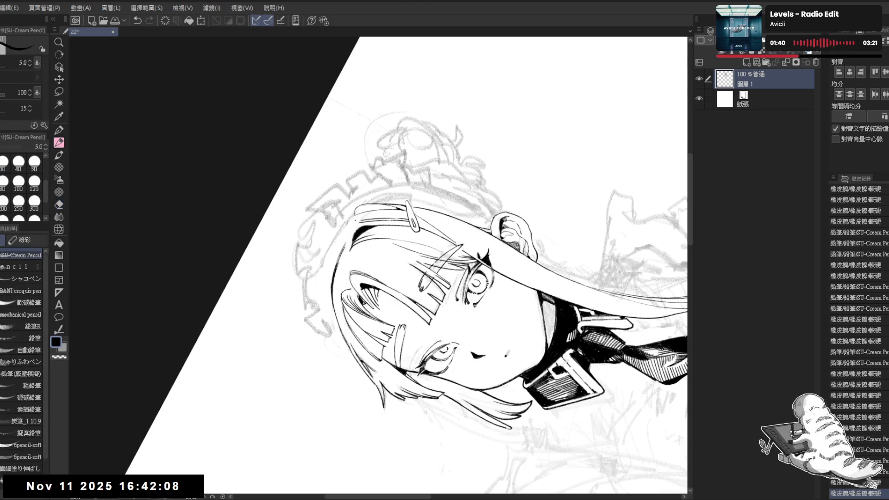
pyautogui.hotkey('ctrl', 'z')
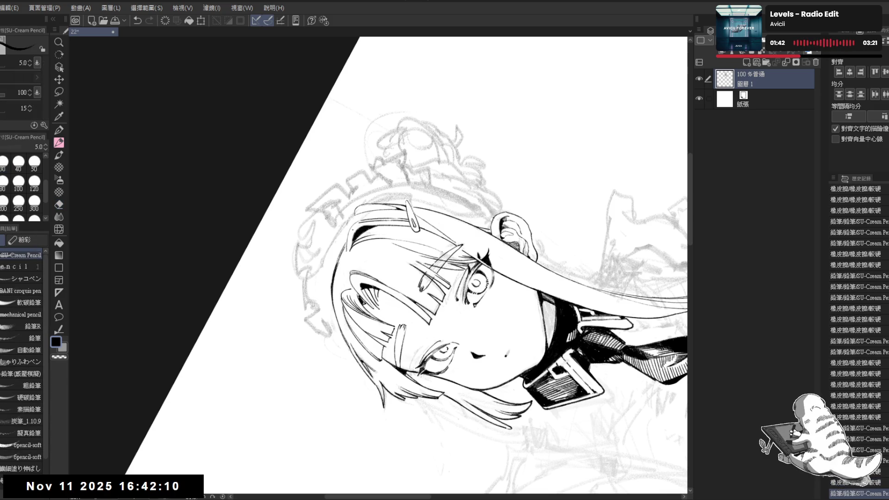
# With the view upright, erase the stray lines along the hair
pyautogui.hotkey('ctrl', '@')
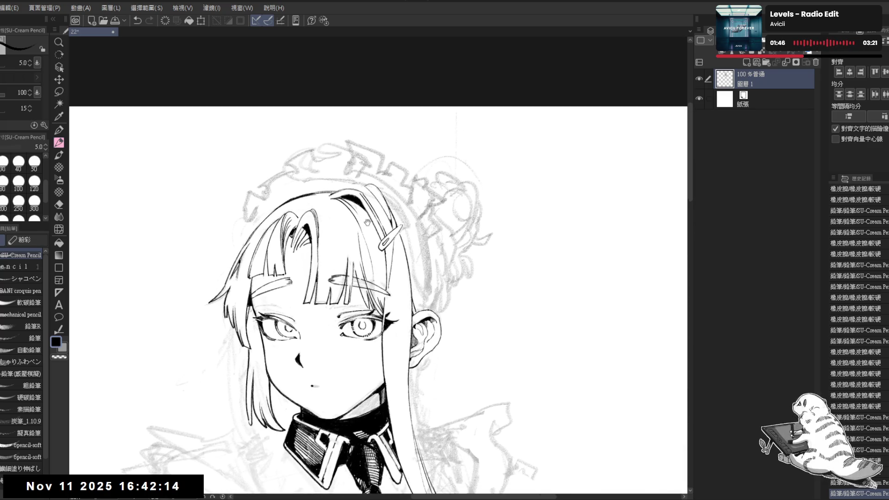
pyautogui.moveTo(358, 199)
pyautogui.mouseDown()
pyautogui.moveTo(362, 300)
pyautogui.moveTo(325, 352)
pyautogui.mouseUp()
pyautogui.moveTo(358, 326); pyautogui.dragTo(375, 329)
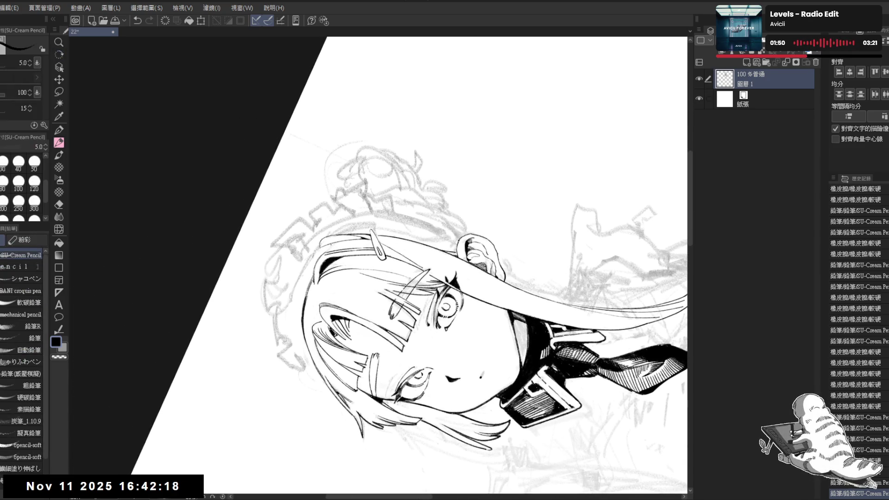
pyautogui.press('e')
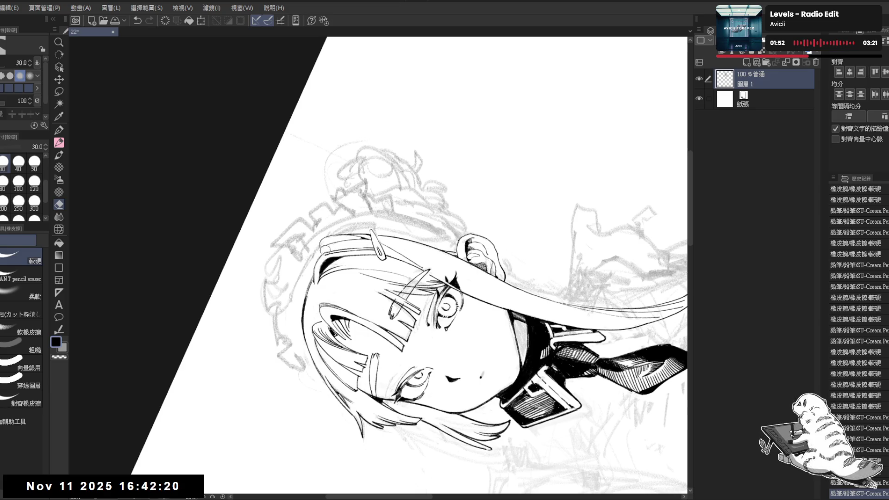
pyautogui.moveTo(325, 249)
pyautogui.mouseDown()
pyautogui.moveTo(352, 278)
pyautogui.moveTo(321, 239)
pyautogui.moveTo(371, 278)
pyautogui.moveTo(393, 324)
pyautogui.mouseUp()
pyautogui.press('p')
pyautogui.press('e')
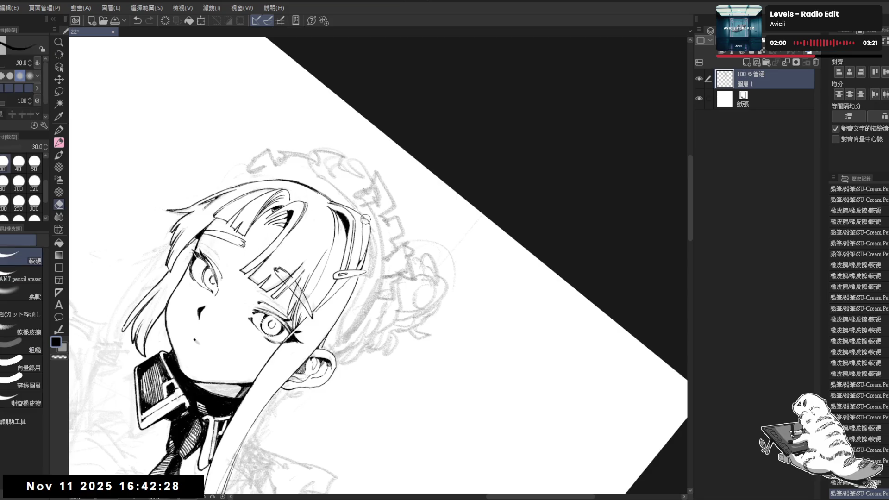
pyautogui.moveTo(361, 216); pyautogui.dragTo(362, 257)
pyautogui.press('p')
pyautogui.moveTo(361, 331)
pyautogui.mouseDown()
pyautogui.moveTo(354, 240)
pyautogui.moveTo(366, 143)
pyautogui.mouseUp()
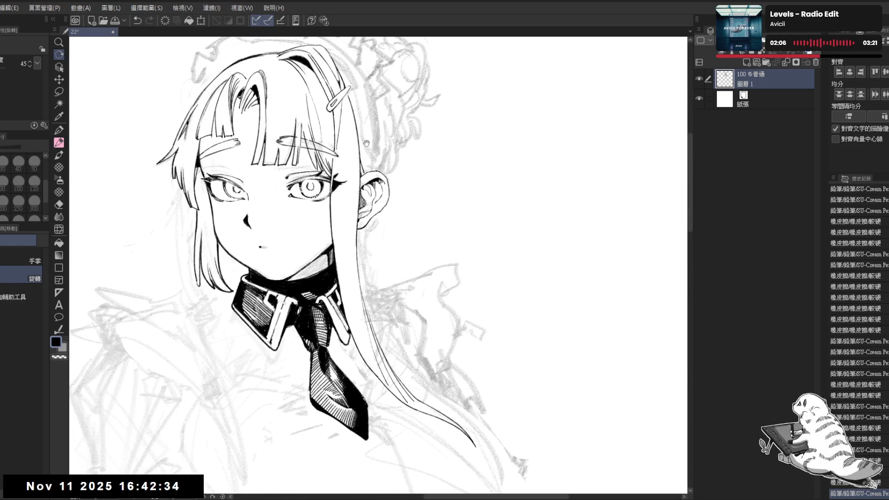
pyautogui.scroll(-2, 366, 144)
# Mirror the canvas view to check proportions, then flip it back and reposition
pyautogui.press('h')
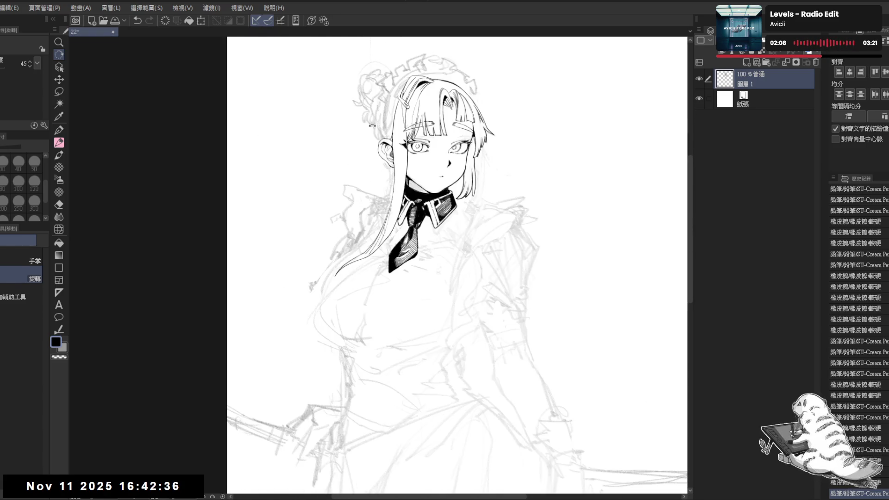
pyautogui.press('h')
pyautogui.moveTo(286, 168); pyautogui.dragTo(317, 166)
pyautogui.scroll(3, 324, 162)
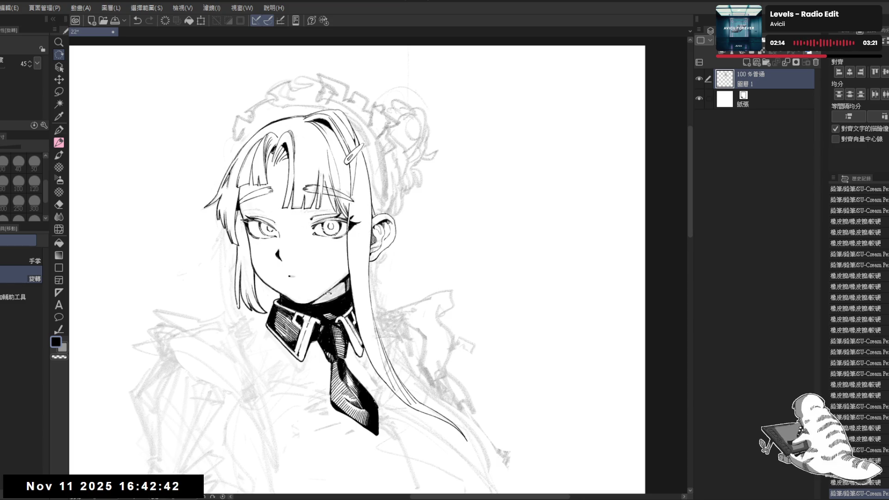
pyautogui.moveTo(295, 230); pyautogui.dragTo(299, 235)
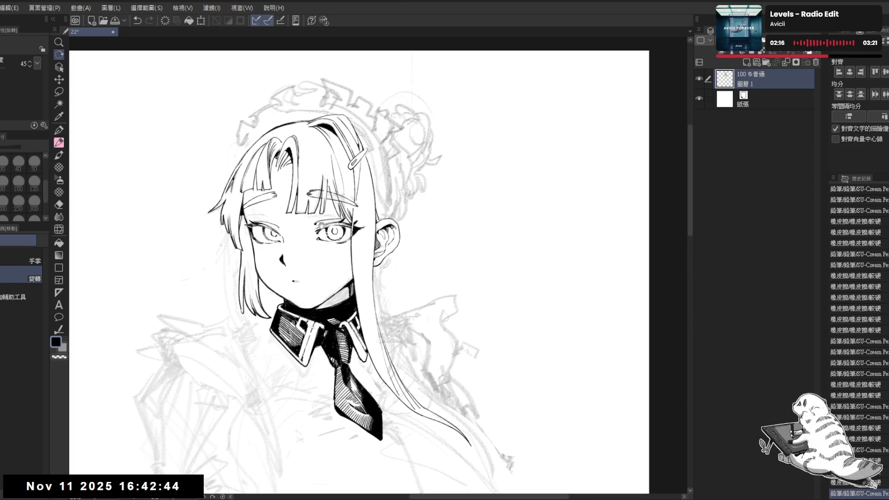
# Tilt the canvas about 23° counter-clockwise, then 25° clockwise, and erase a small stray mark
pyautogui.press('e')
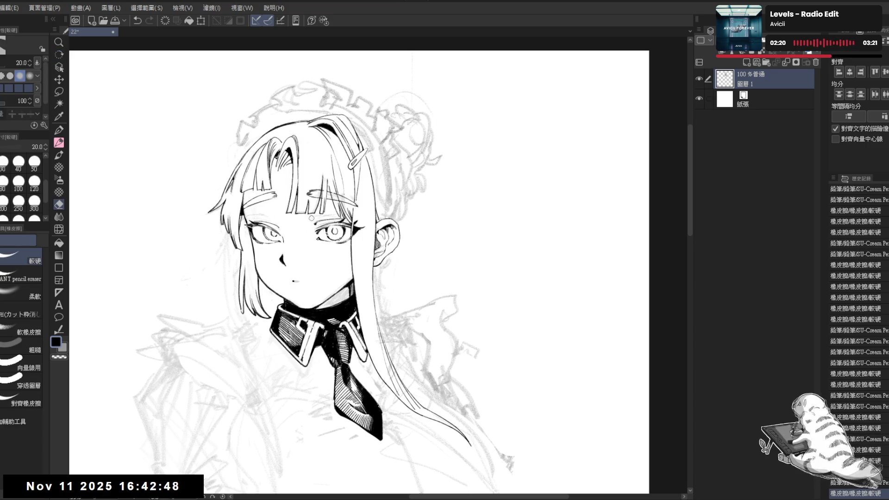
pyautogui.press('r')
pyautogui.moveTo(319, 231)
pyautogui.mouseDown()
pyautogui.moveTo(310, 292)
pyautogui.moveTo(321, 271)
pyautogui.moveTo(386, 252)
pyautogui.moveTo(382, 347)
pyautogui.mouseUp()
pyautogui.press('e')
pyautogui.press('r')
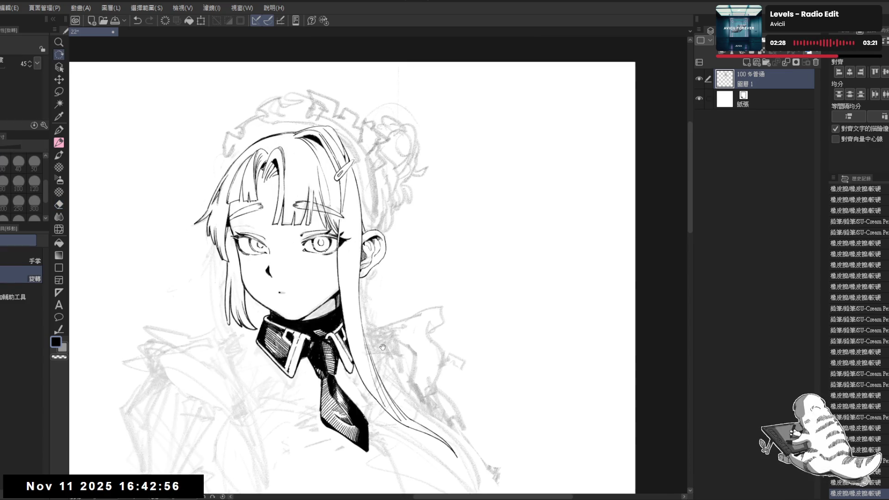
pyautogui.scroll(2, 352, 333)
pyautogui.scroll(-2, 288, 311)
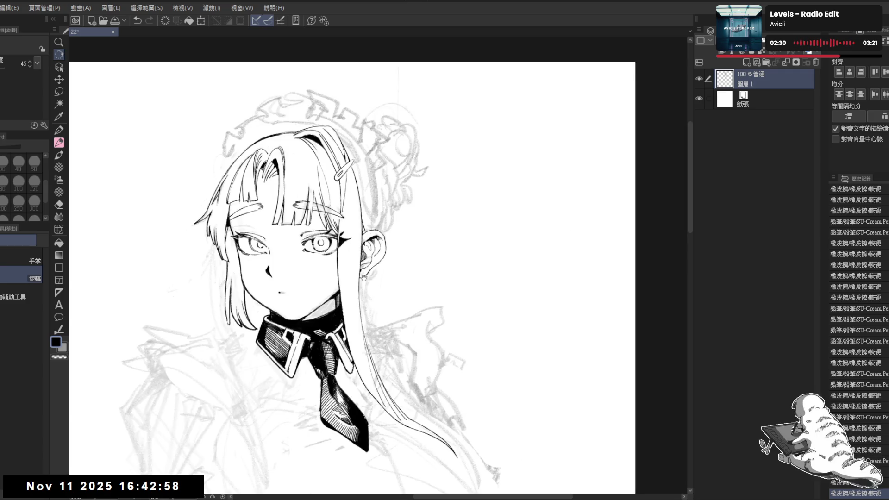
pyautogui.moveTo(329, 262); pyautogui.dragTo(342, 256)
pyautogui.press('e')
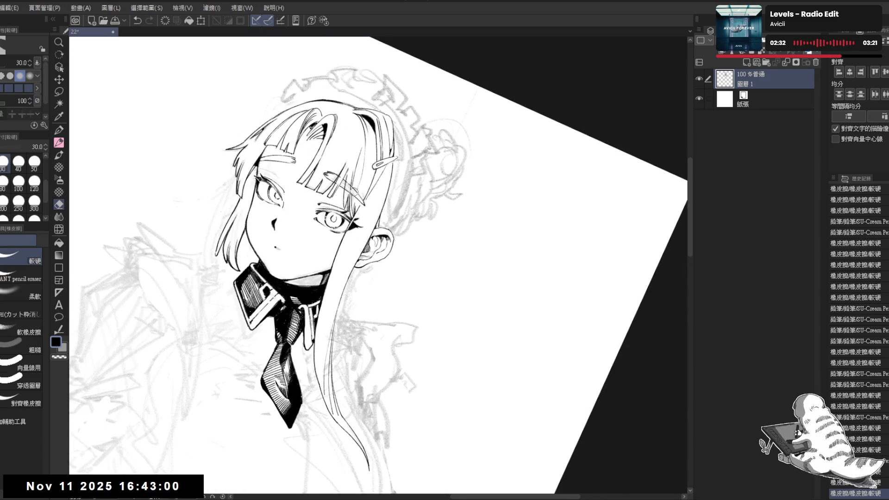
pyautogui.click(354, 195)
# Rotate the canvas upright, reposition it, then tilt about 20° and back to nearly level
pyautogui.press('r')
pyautogui.moveTo(369, 270); pyautogui.dragTo(330, 274)
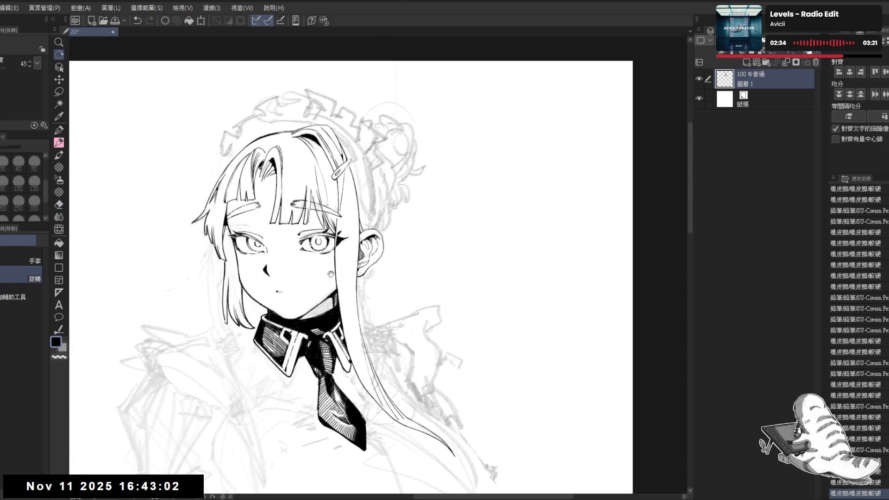
pyautogui.moveTo(270, 233); pyautogui.dragTo(289, 240)
pyautogui.press('e')
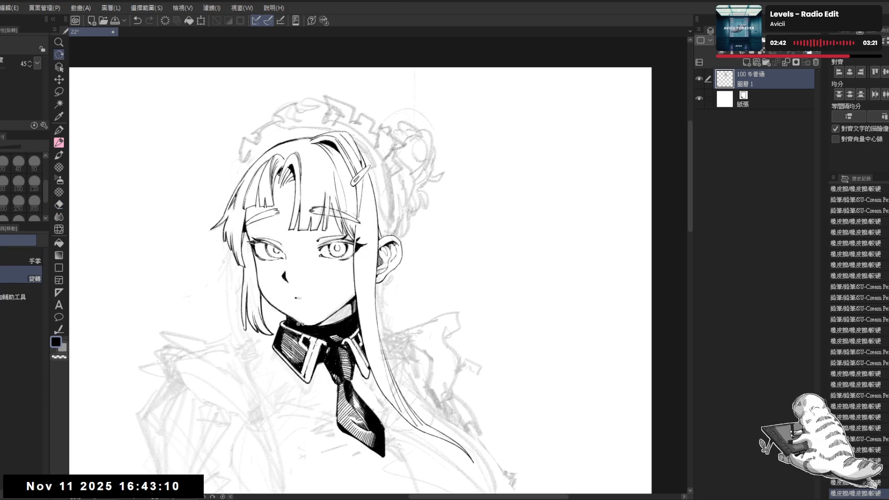
pyautogui.press('r')
pyautogui.moveTo(313, 291); pyautogui.dragTo(357, 406)
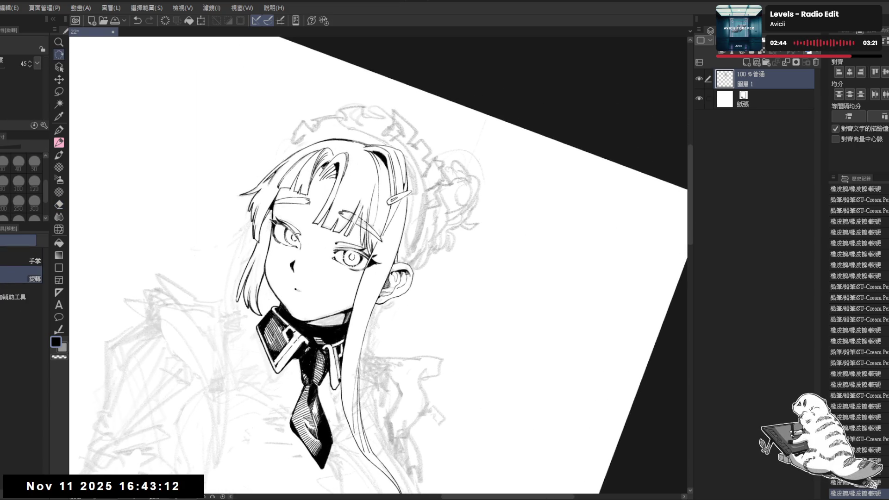
pyautogui.moveTo(295, 377)
pyautogui.mouseDown()
pyautogui.moveTo(356, 403)
pyautogui.moveTo(340, 403)
pyautogui.mouseUp()
# Lasso the left eye, scale and rotate it, confirm, and clear the selection
pyautogui.press('m')
pyautogui.moveTo(282, 251)
pyautogui.mouseDown()
pyautogui.moveTo(271, 243)
pyautogui.moveTo(267, 269)
pyautogui.moveTo(297, 281)
pyautogui.moveTo(302, 250)
pyautogui.mouseUp()
pyautogui.hotkey('ctrl', 't')
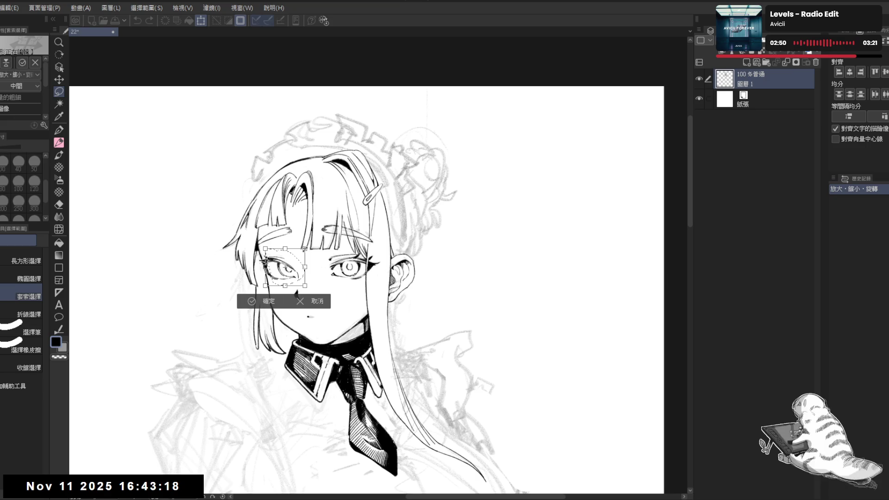
pyautogui.click(271, 301)
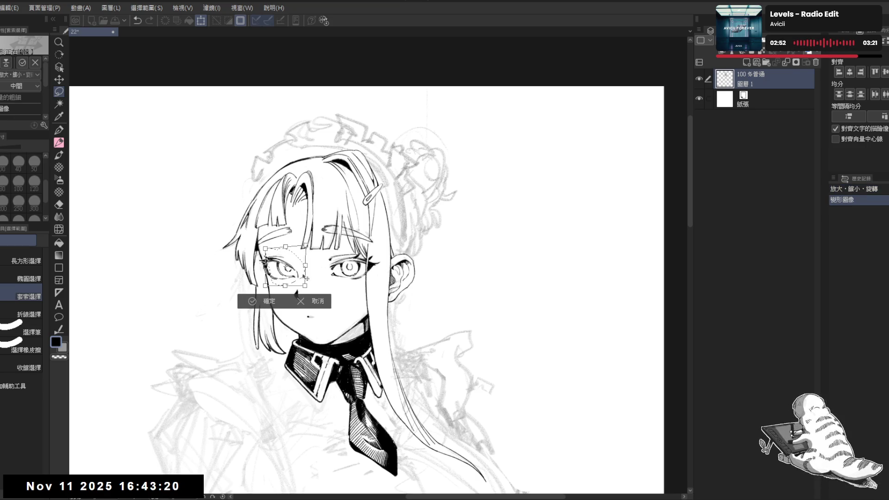
pyautogui.hotkey('ctrl', 'd')
# Flip the view to check it, then erase the stray ink near the eye
pyautogui.press('h')
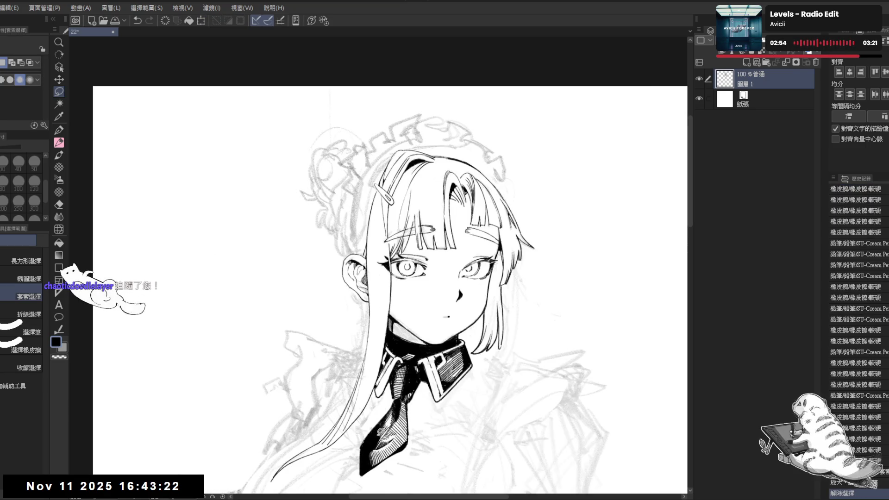
pyautogui.press('h')
pyautogui.press('e')
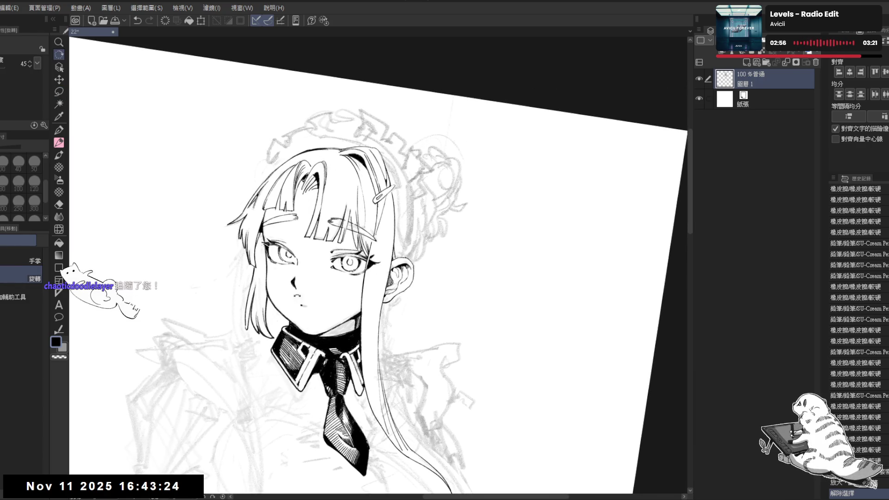
pyautogui.click(296, 257)
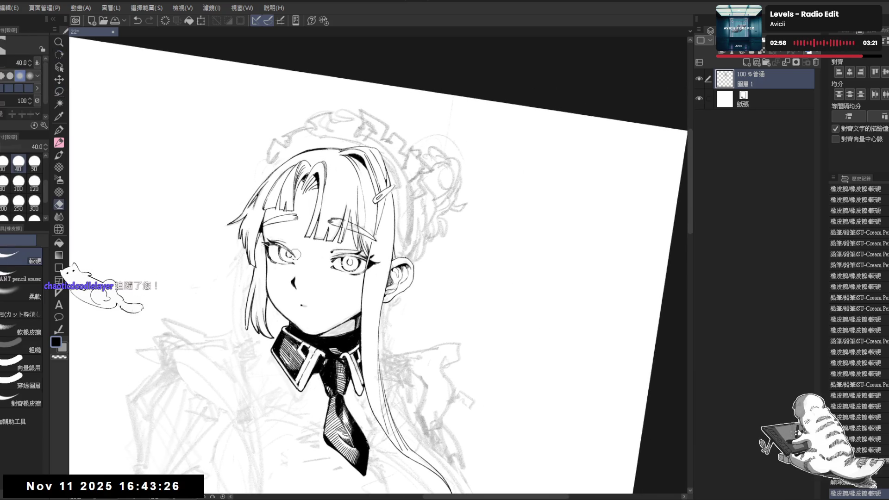
pyautogui.click(295, 259)
# Add a small pencil mark just right of the mouth
pyautogui.press('p')
pyautogui.click(309, 307)
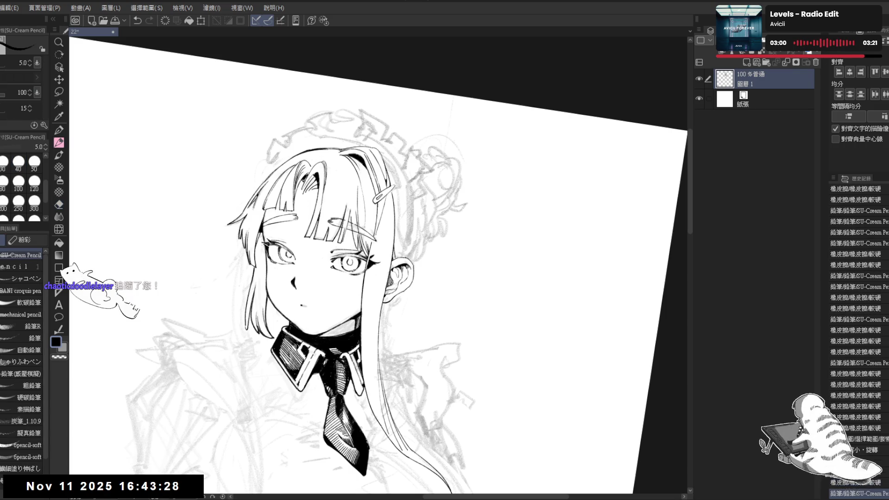
pyautogui.click(310, 307)
# Refine the small mark right of the mouth, then re-centre the upright view
pyautogui.click(311, 307)
pyautogui.press('@')
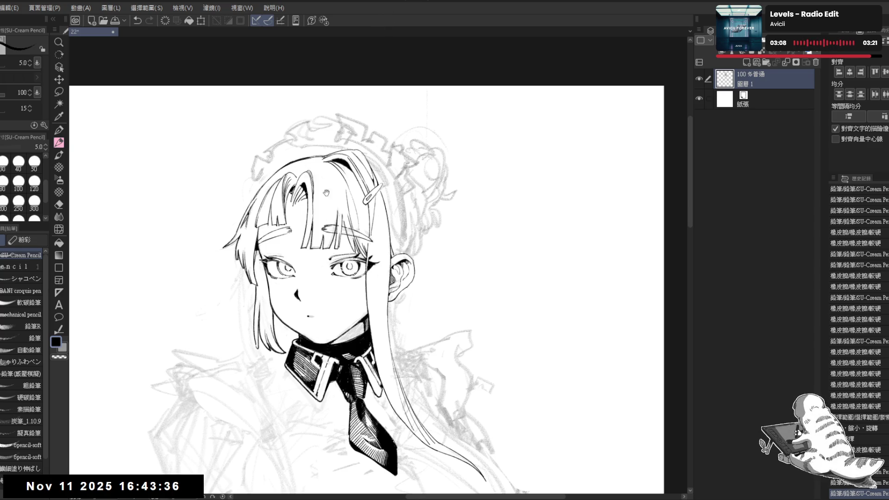
pyautogui.moveTo(326, 193)
pyautogui.mouseDown()
pyautogui.moveTo(340, 210)
pyautogui.moveTo(298, 280)
pyautogui.moveTo(312, 275)
pyautogui.mouseUp()
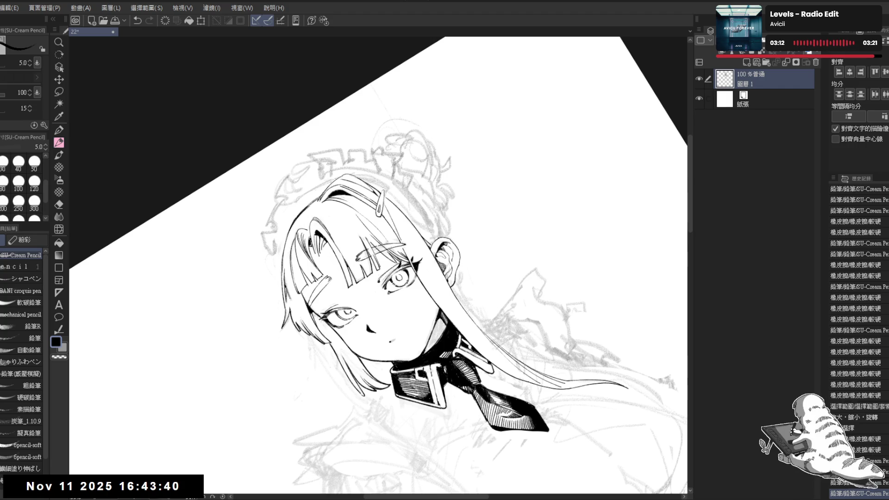
pyautogui.hotkey('ctrl', 'z')
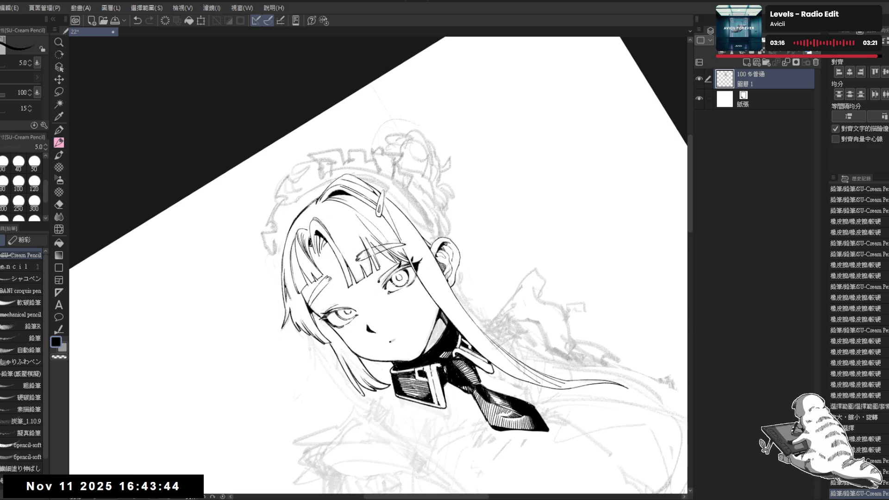
pyautogui.hotkey('ctrl', '@')
pyautogui.scroll(-2, 351, 278)
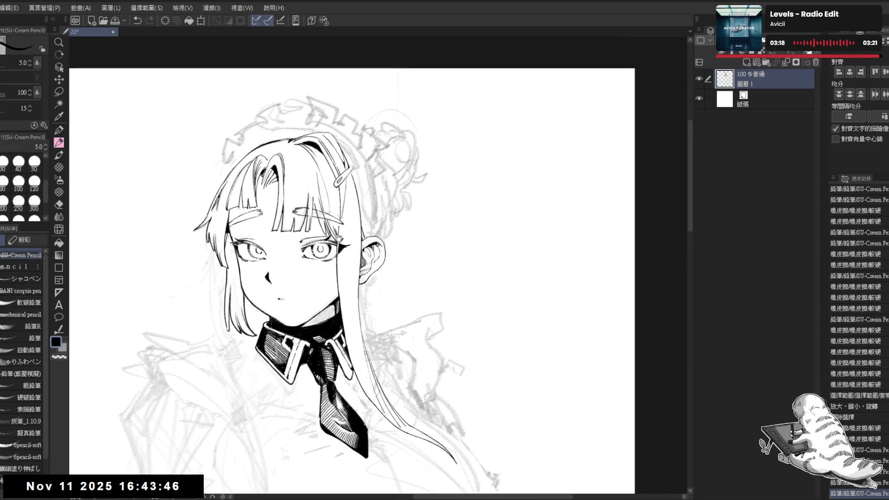
# Erase stray marks near the hair clip and add short pencil strokes there
pyautogui.press('e')
pyautogui.moveTo(336, 206); pyautogui.dragTo(342, 219)
pyautogui.press('p')
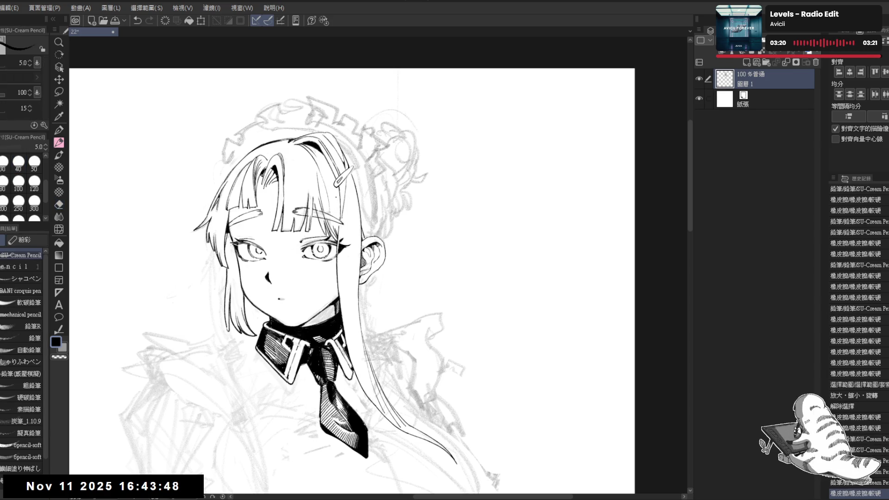
pyautogui.press('e')
pyautogui.moveTo(329, 214); pyautogui.dragTo(322, 251)
pyautogui.press('p')
pyautogui.press('^')
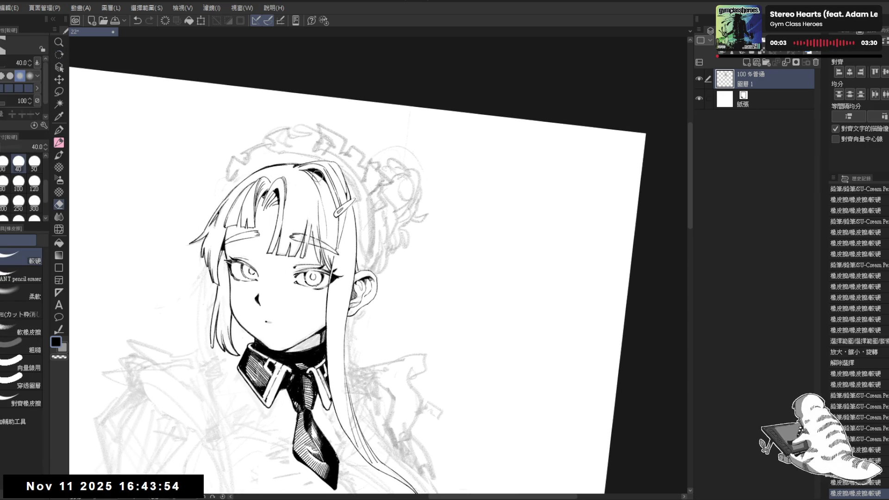
pyautogui.moveTo(329, 212)
pyautogui.mouseDown()
pyautogui.moveTo(335, 246)
pyautogui.moveTo(338, 228)
pyautogui.mouseUp()
# Try a short stroke along the hair on a tilted view, then undo it
pyautogui.press('^')
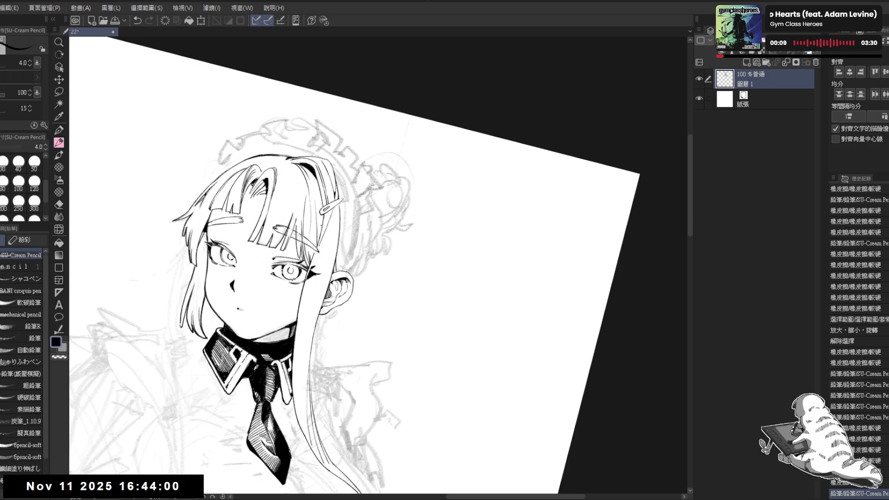
pyautogui.scroll(-4, 856, 338)
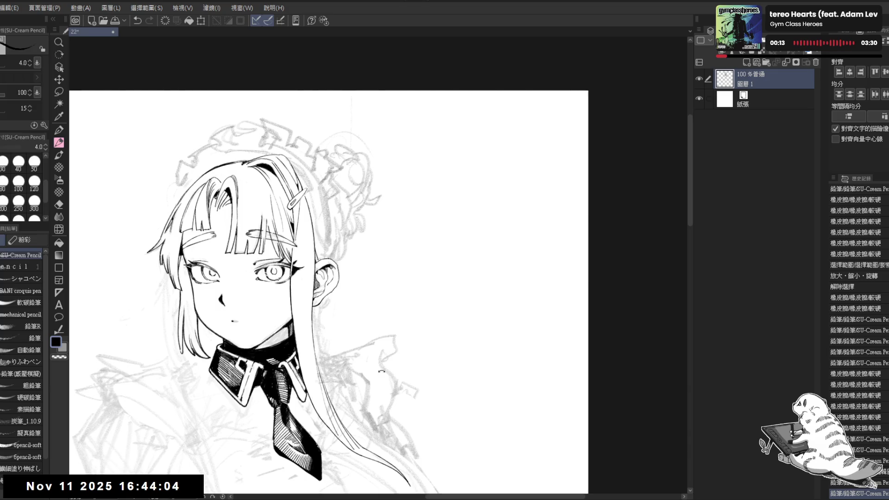
pyautogui.moveTo(326, 185); pyautogui.dragTo(323, 222)
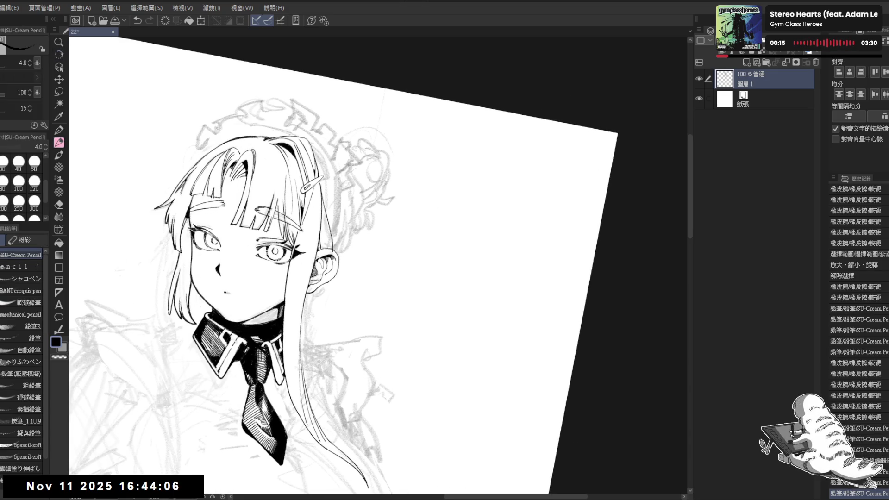
pyautogui.hotkey('ctrl', 'z')
pyautogui.hotkey('ctrl', 'y')
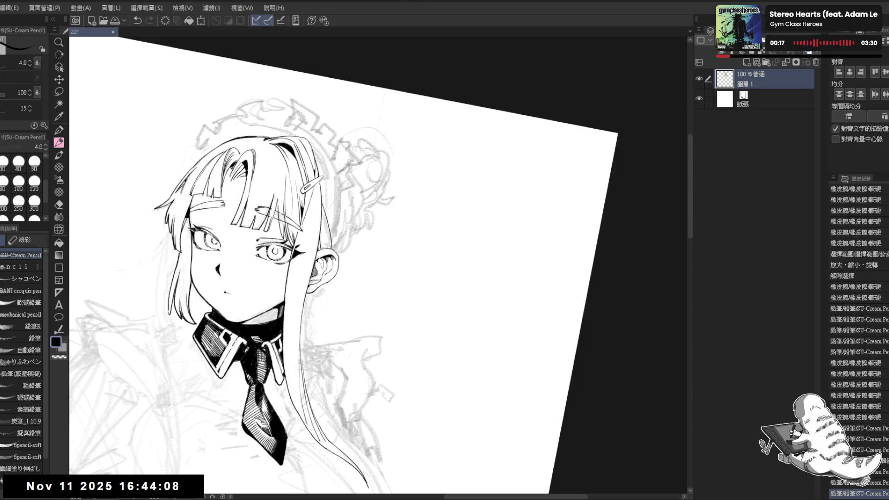
pyautogui.hotkey('ctrl', 'z')
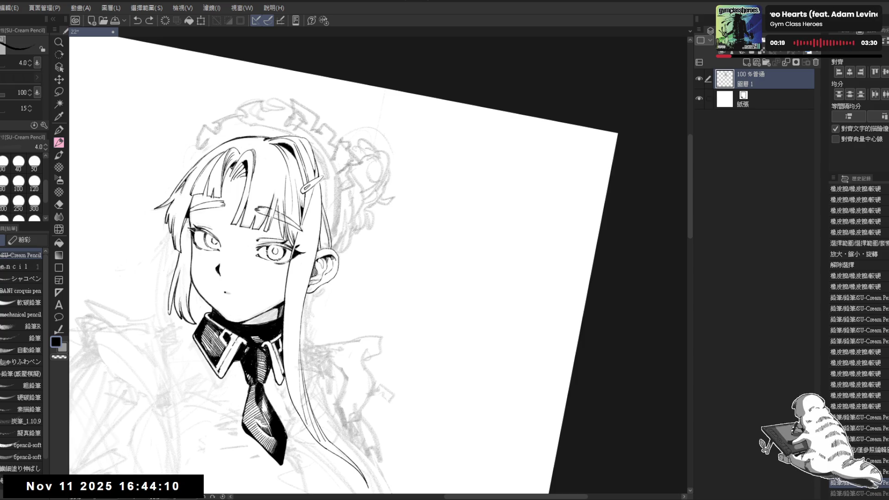
# Erase a small area of the hair and test a new hair stroke, undoing it
pyautogui.press('e')
pyautogui.moveTo(319, 207)
pyautogui.mouseDown()
pyautogui.moveTo(328, 218)
pyautogui.moveTo(324, 238)
pyautogui.moveTo(338, 243)
pyautogui.mouseUp()
pyautogui.press('p')
pyautogui.moveTo(333, 231)
pyautogui.mouseDown()
pyautogui.moveTo(337, 243)
pyautogui.moveTo(325, 238)
pyautogui.moveTo(329, 250)
pyautogui.mouseUp()
pyautogui.hotkey('ctrl', 'z')
# Undo the strokes near the ear, erase a small spot there, and mirror the view
pyautogui.press('e')
pyautogui.press('p')
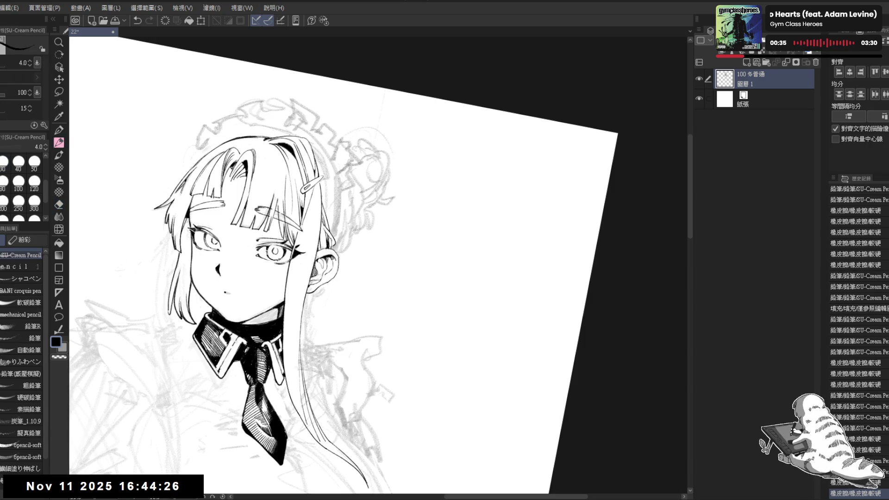
pyautogui.hotkey('ctrl', 'z')
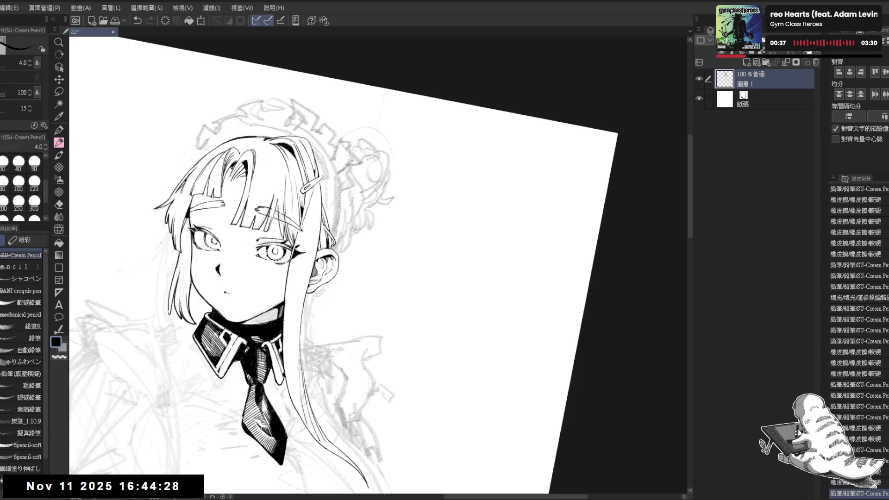
pyautogui.hotkey('ctrl', 'z')
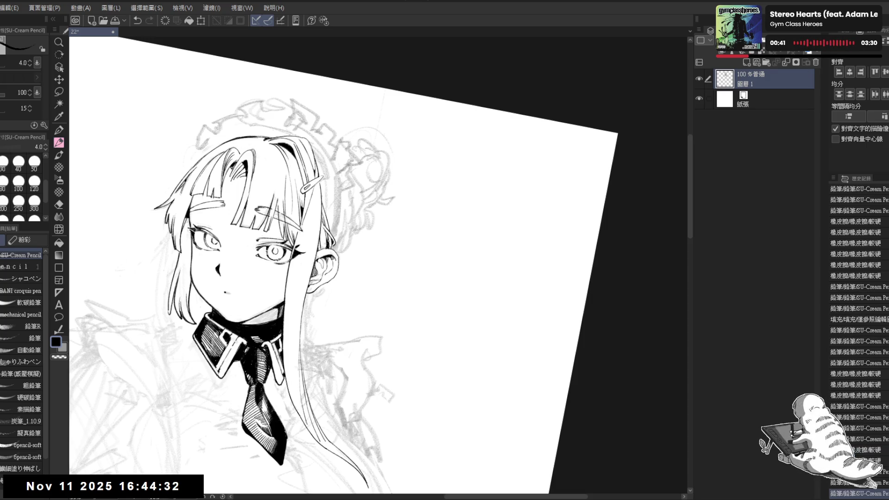
pyautogui.press('e')
pyautogui.moveTo(321, 231); pyautogui.dragTo(327, 239)
pyautogui.press('p')
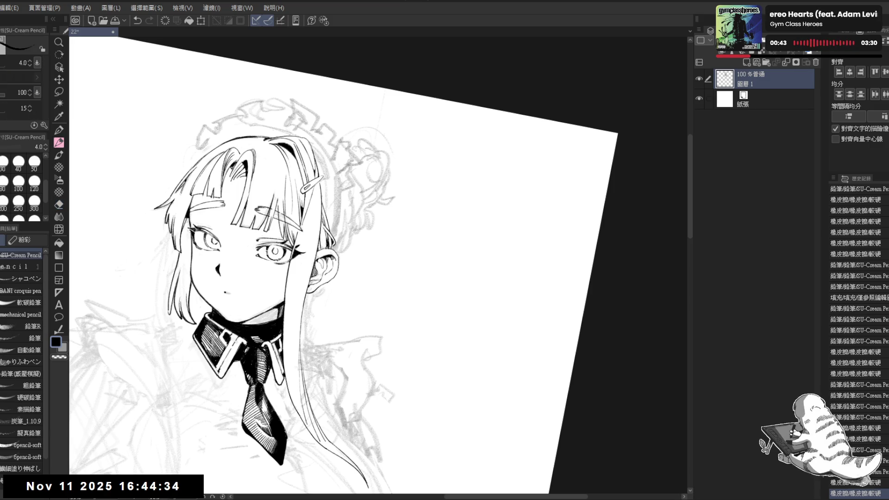
pyautogui.press('r')
pyautogui.moveTo(367, 265); pyautogui.dragTo(435, 226)
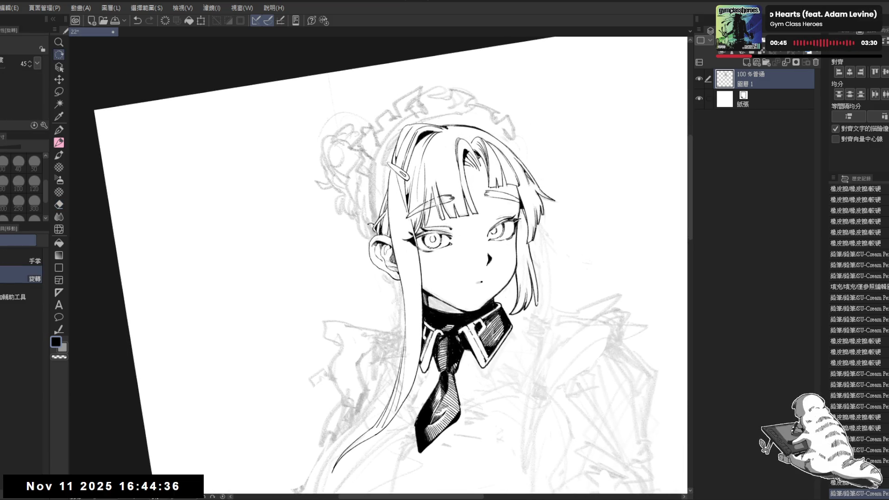
# Unmirror the view, shrink the eraser to 15, and erase stray lines near the ear
pyautogui.press('e')
pyautogui.hotkey('ctrl', '@')
pyautogui.press('h')
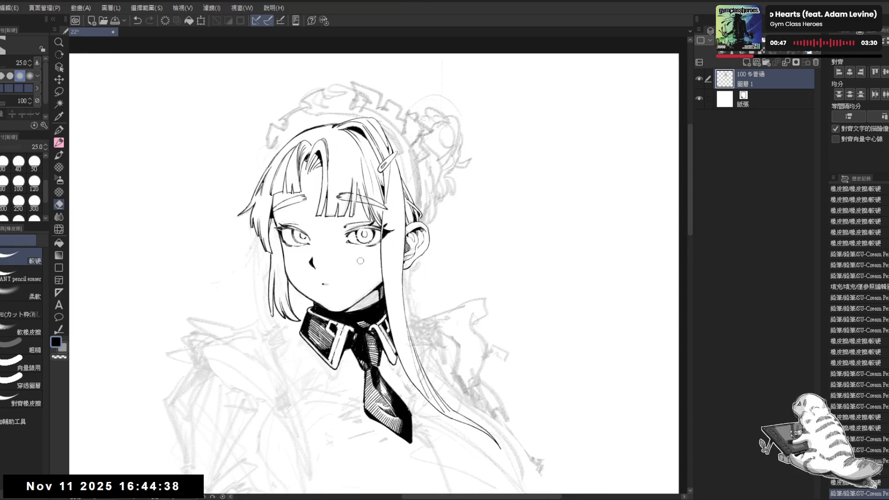
pyautogui.moveTo(335, 190); pyautogui.dragTo(344, 207)
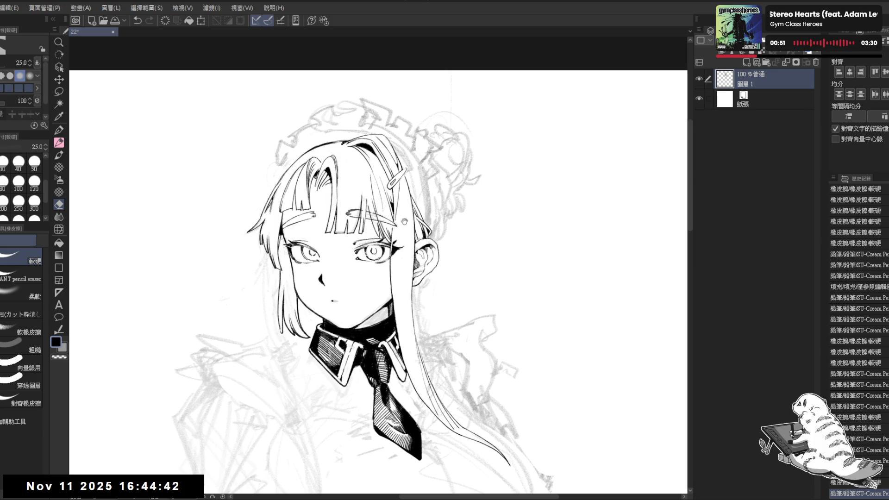
pyautogui.moveTo(404, 222); pyautogui.dragTo(386, 229)
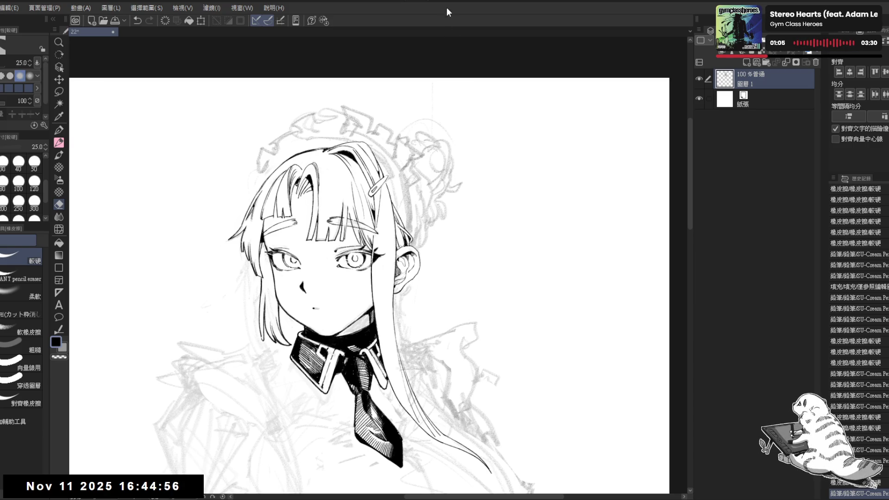
pyautogui.moveTo(325, 237); pyautogui.dragTo(338, 448)
pyautogui.press('e')
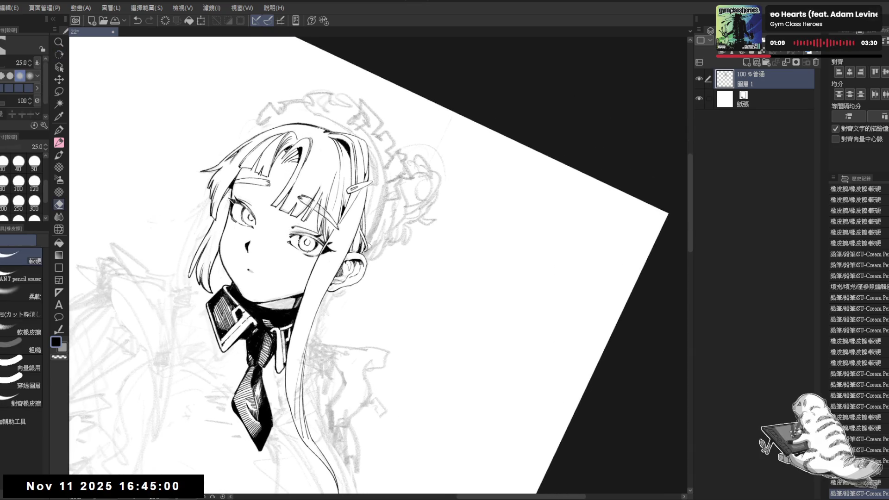
pyautogui.press('[')
pyautogui.press('[')
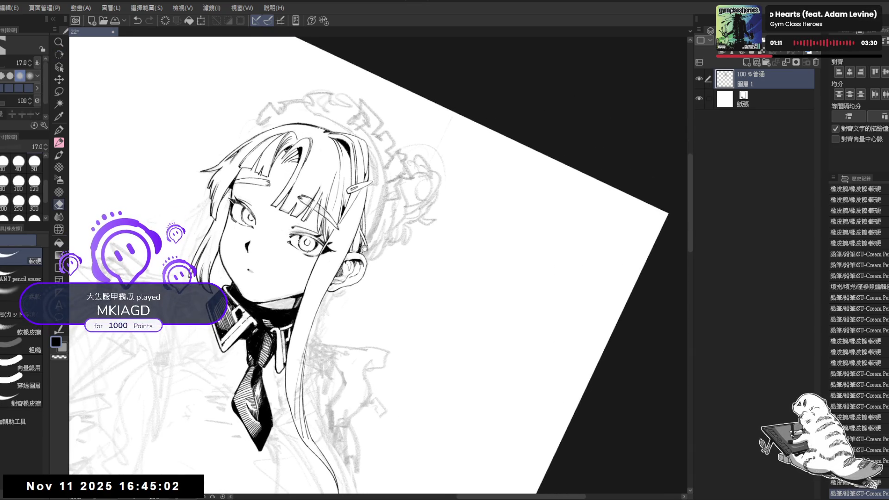
pyautogui.scroll(2, 438, 281)
pyautogui.press('[')
pyautogui.moveTo(361, 239)
pyautogui.mouseDown()
pyautogui.moveTo(359, 230)
pyautogui.moveTo(343, 259)
pyautogui.moveTo(366, 217)
pyautogui.moveTo(358, 231)
pyautogui.mouseUp()
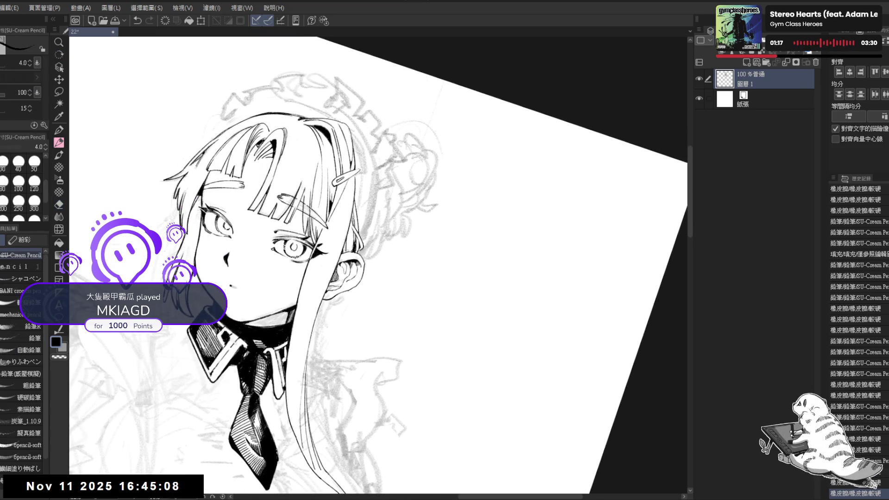
# Add a small pencil stroke, then clear tiny stray marks with the hard eraser
pyautogui.press('p')
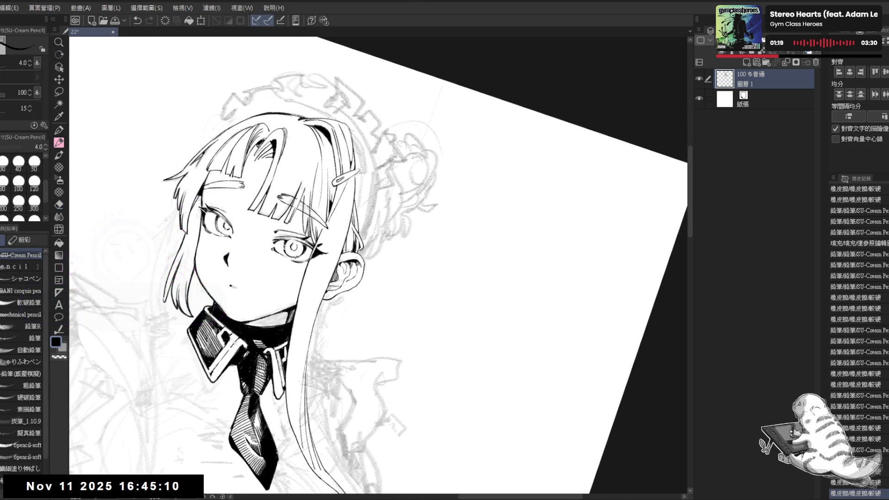
pyautogui.click(348, 301)
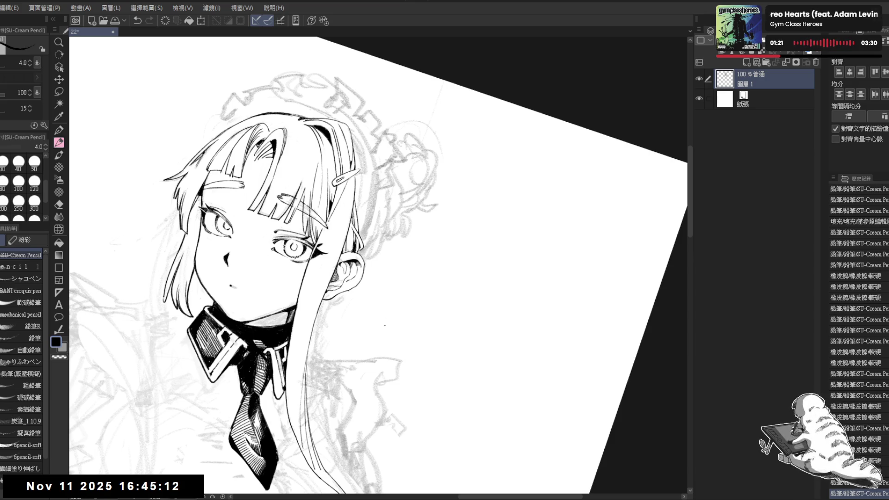
pyautogui.hotkey('ctrl', '@')
pyautogui.press('e')
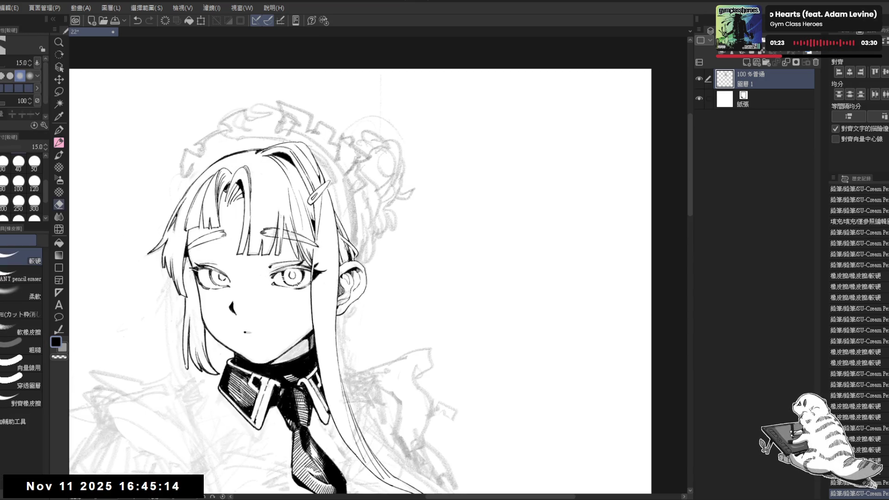
pyautogui.click(342, 243)
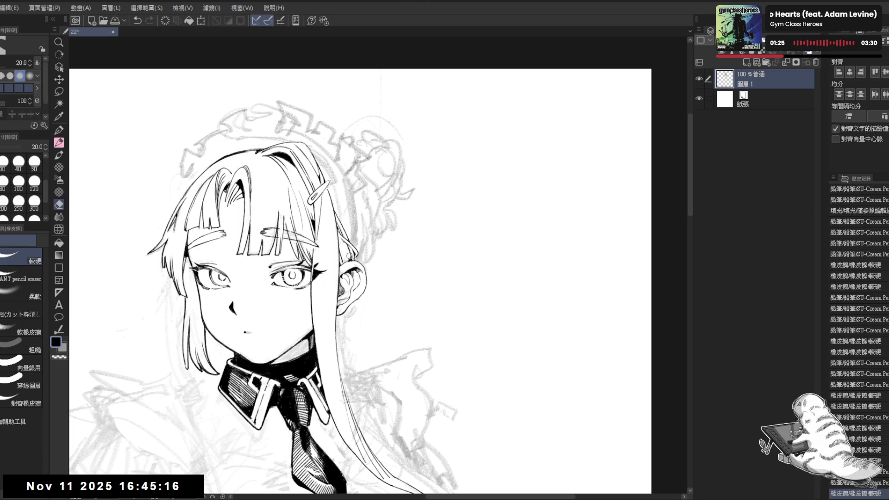
pyautogui.click(350, 256)
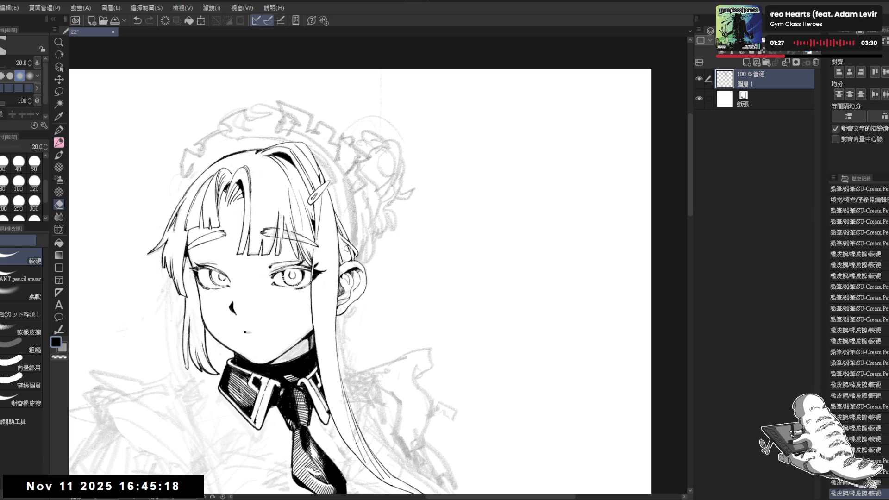
pyautogui.click(350, 256)
pyautogui.click(351, 257)
pyautogui.click(350, 258)
# Replace the last pencil stroke with a redrawn one and add a short stroke
pyautogui.press('p')
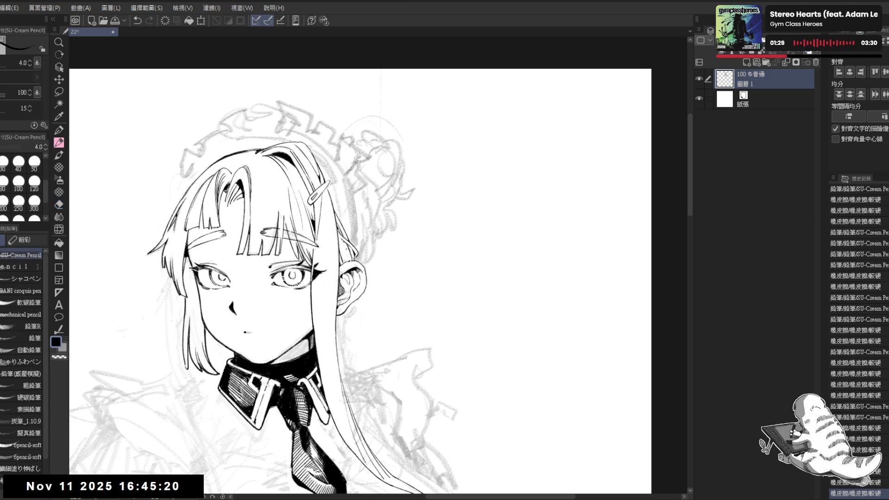
pyautogui.hotkey('ctrl', 'z')
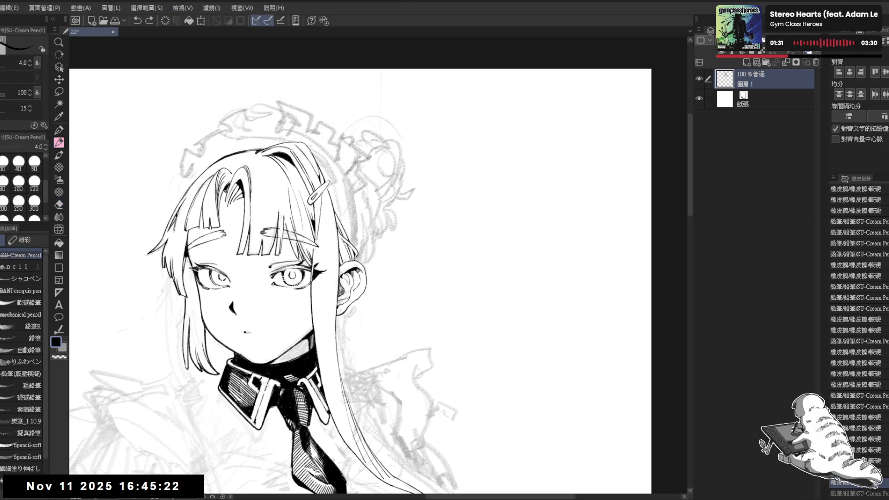
pyautogui.click(348, 255)
pyautogui.moveTo(347, 255)
pyautogui.mouseDown()
pyautogui.moveTo(333, 241)
pyautogui.moveTo(354, 231)
pyautogui.mouseUp()
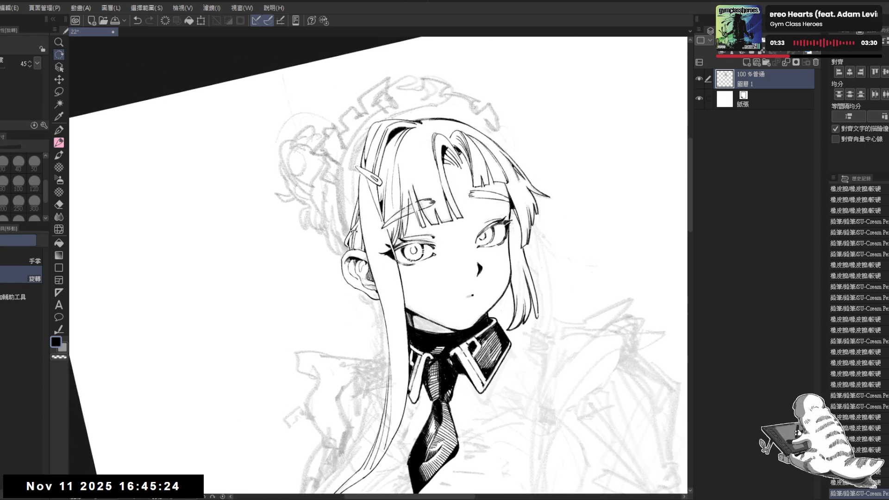
pyautogui.press('p')
pyautogui.click(357, 245)
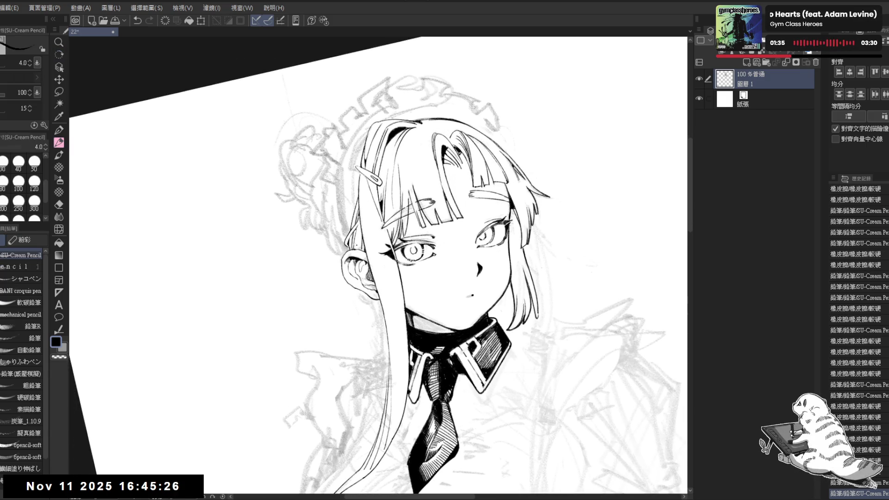
# Tilt the canvas about 25° clockwise and erase a small mark near the ear
pyautogui.press('r')
pyautogui.moveTo(356, 246)
pyautogui.mouseDown()
pyautogui.moveTo(361, 407)
pyautogui.moveTo(278, 424)
pyautogui.mouseUp()
pyautogui.press('e')
pyautogui.moveTo(324, 250); pyautogui.dragTo(330, 258)
pyautogui.press('p')
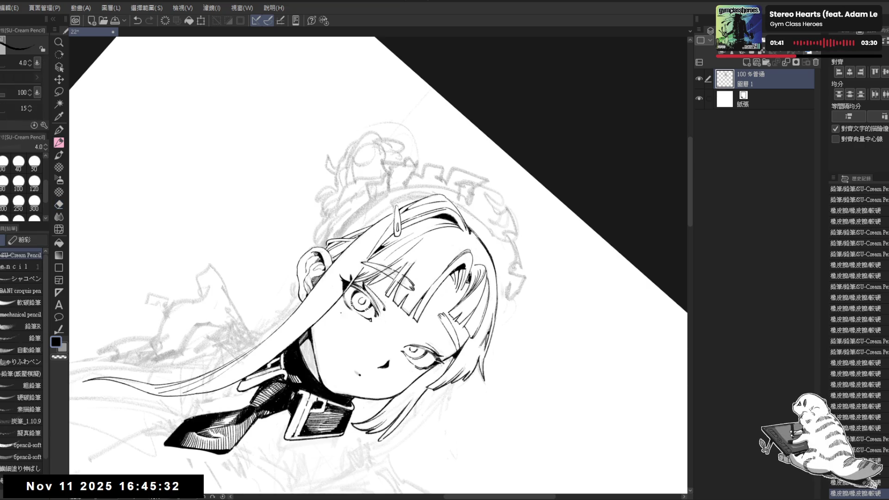
# Re-centre the face in a straightened view and zoom out to see more
pyautogui.press('@')
pyautogui.moveTo(393, 269); pyautogui.dragTo(377, 250)
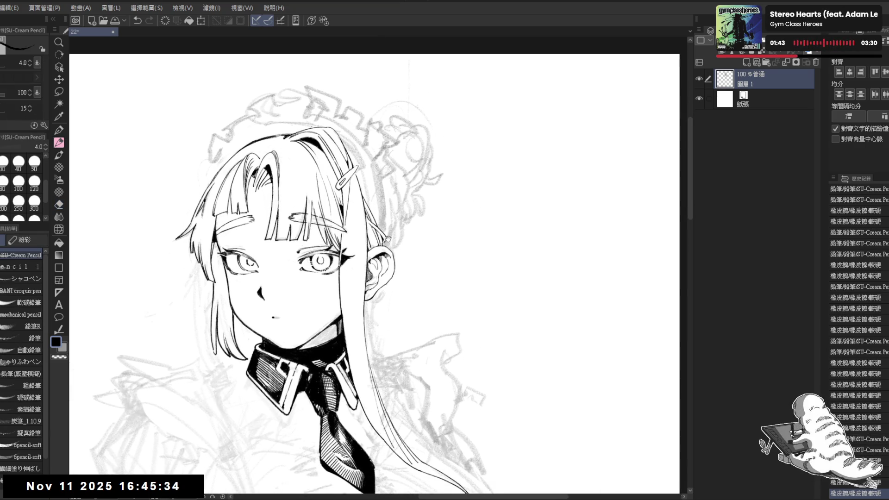
pyautogui.moveTo(428, 276)
pyautogui.mouseDown()
pyautogui.moveTo(410, 250)
pyautogui.moveTo(361, 273)
pyautogui.mouseUp()
pyautogui.moveTo(463, 185); pyautogui.dragTo(505, 273)
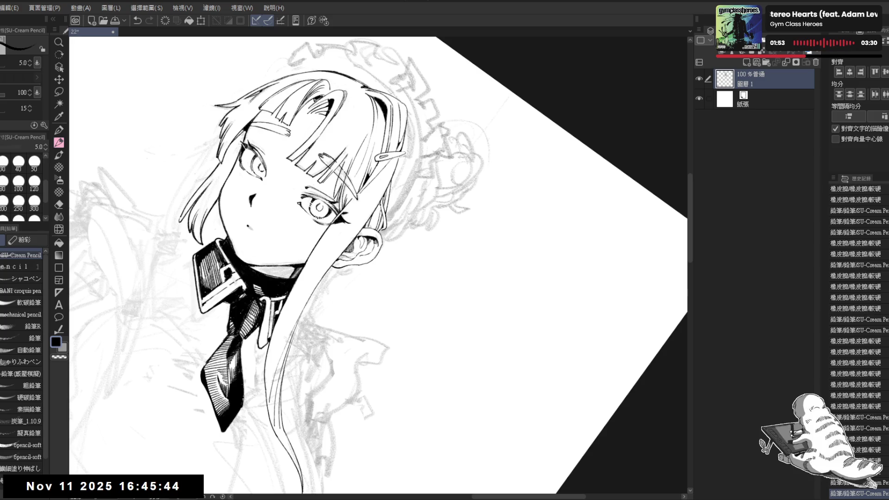
pyautogui.hotkey('ctrl', '^')
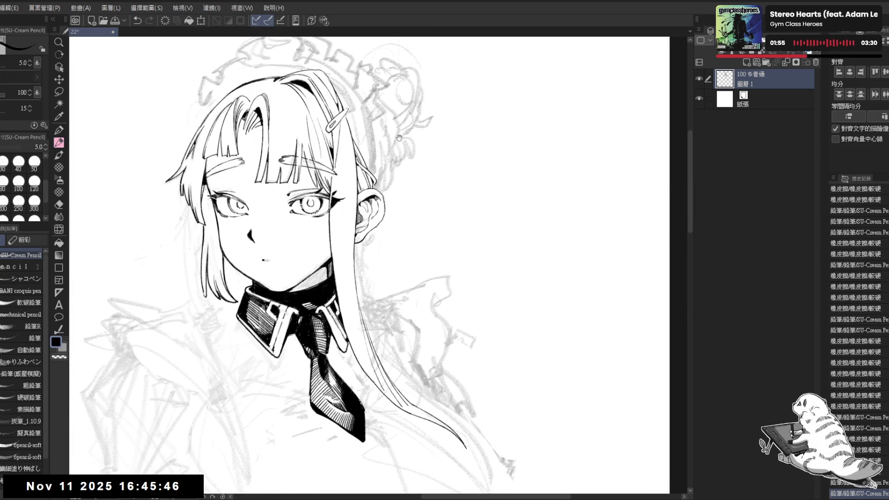
pyautogui.hotkey('ctrl', '-')
pyautogui.hotkey('ctrl', '-')
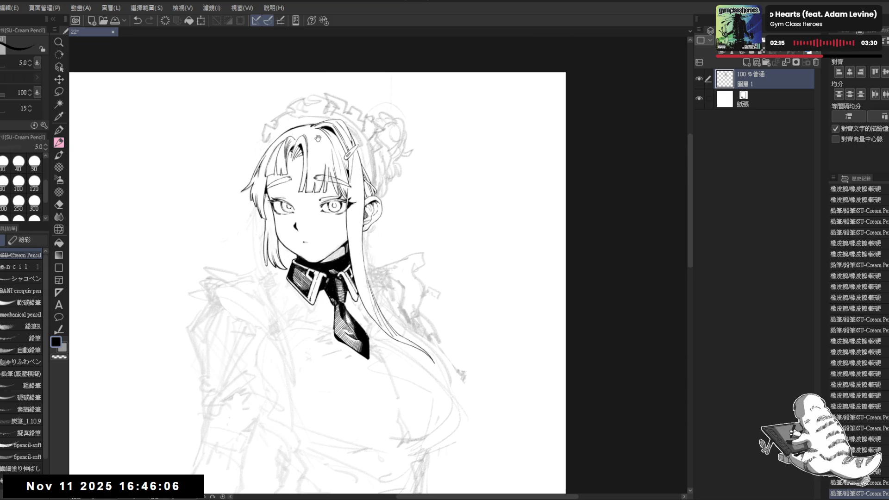
# Redraw the line beside the hair clip several times, undoing the attempts
pyautogui.scroll(3, 350, 161)
pyautogui.moveTo(378, 197)
pyautogui.mouseDown()
pyautogui.moveTo(362, 228)
pyautogui.moveTo(398, 259)
pyautogui.mouseUp()
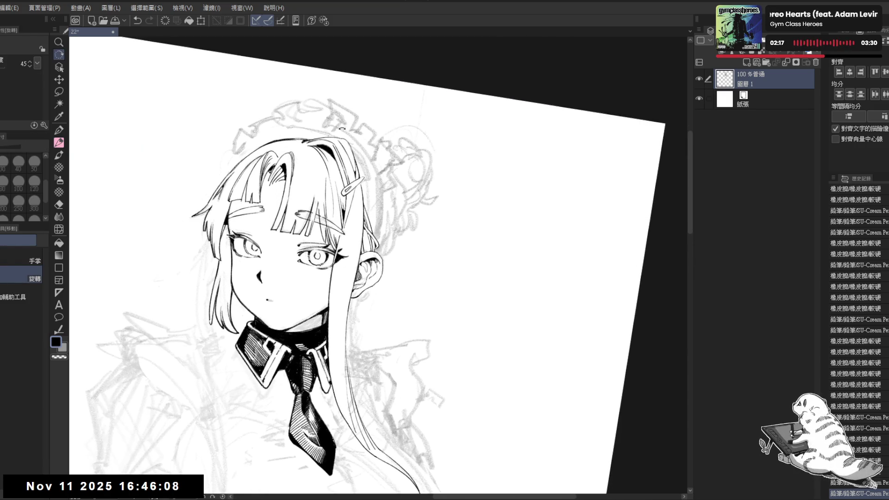
pyautogui.hotkey('ctrl', 'z')
pyautogui.moveTo(368, 152); pyautogui.dragTo(356, 192)
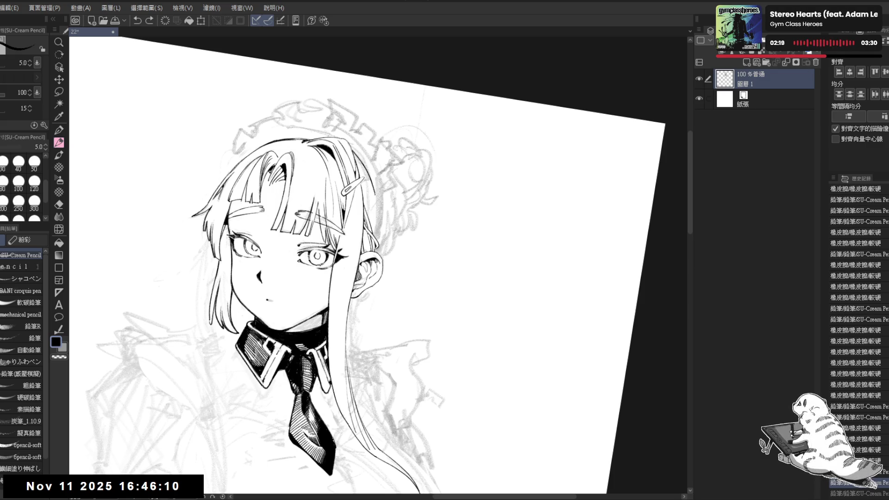
pyautogui.hotkey('ctrl', 'z')
pyautogui.moveTo(368, 153); pyautogui.dragTo(354, 185)
pyautogui.hotkey('ctrl', 'z')
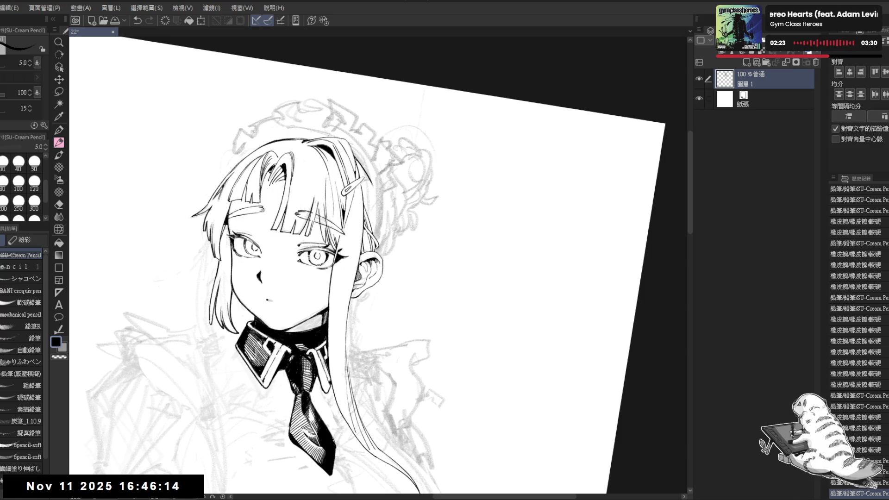
# Erase small bits near the hair clip and redraw a stroke along the hair's edge
pyautogui.press('e')
pyautogui.moveTo(359, 165); pyautogui.dragTo(368, 186)
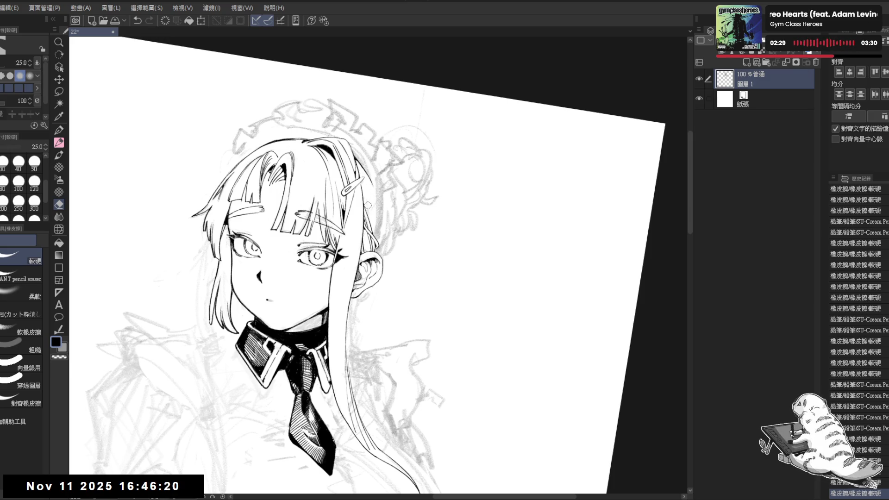
pyautogui.press('p')
pyautogui.moveTo(367, 185); pyautogui.dragTo(322, 315)
pyautogui.press('p')
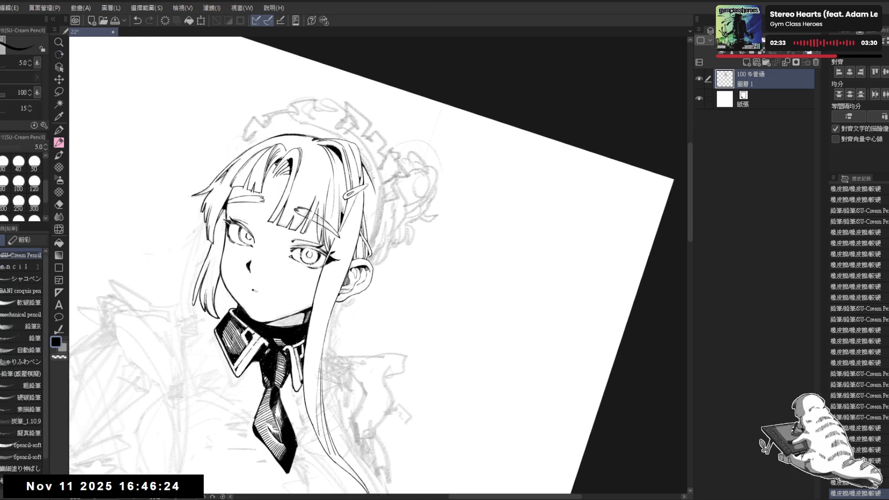
pyautogui.moveTo(377, 197); pyautogui.dragTo(382, 214)
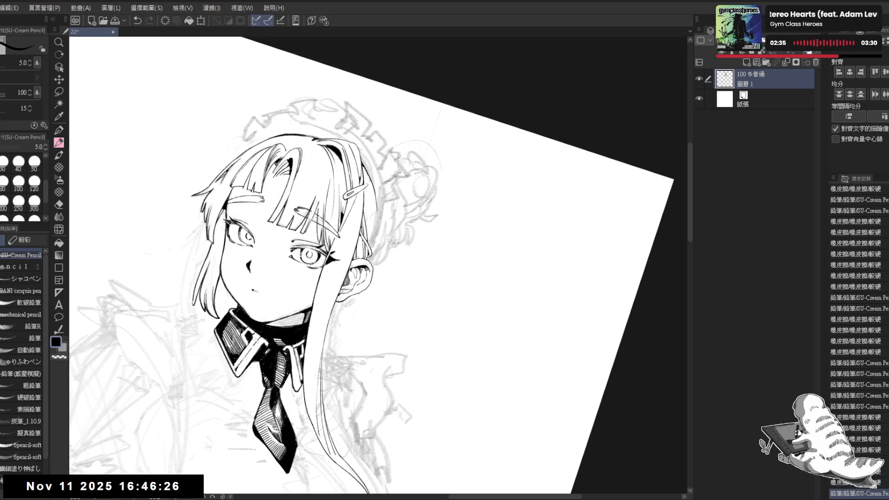
pyautogui.hotkey('ctrl', 'z')
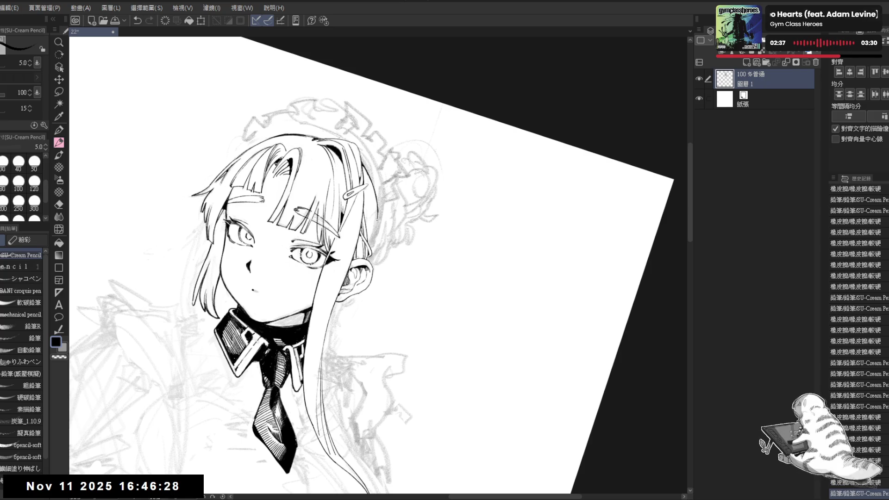
pyautogui.moveTo(364, 204); pyautogui.dragTo(373, 218)
# Flip the view horizontally to check, then erase stray sketch lines beside the hair
pyautogui.hotkey('ctrl', '0')
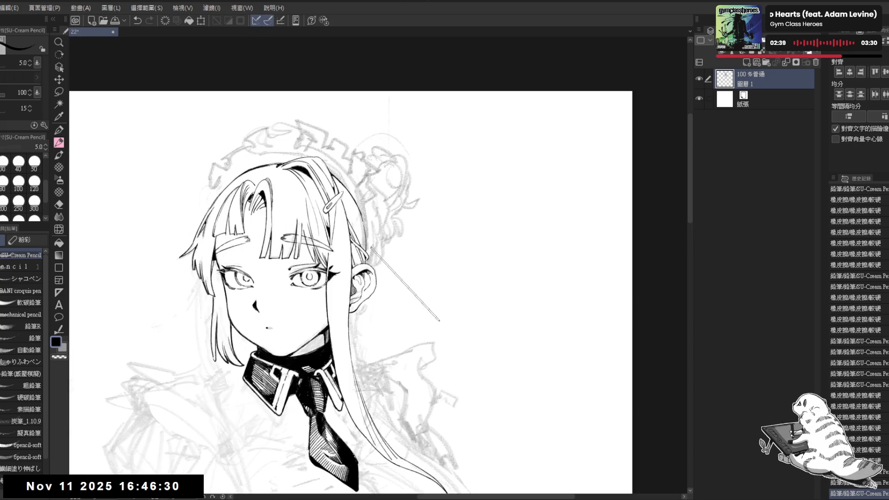
pyautogui.press('h')
pyautogui.press('h')
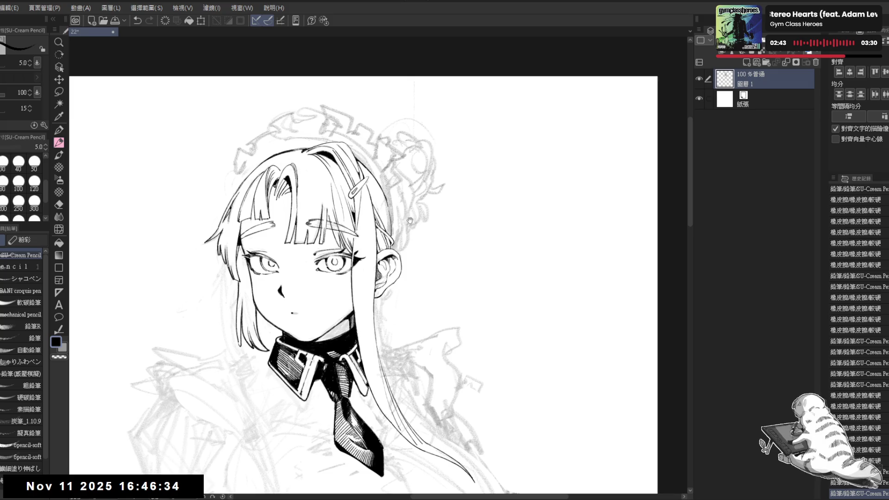
pyautogui.moveTo(409, 221)
pyautogui.mouseDown()
pyautogui.moveTo(370, 197)
pyautogui.moveTo(347, 321)
pyautogui.mouseUp()
pyautogui.hotkey('ctrl', '0')
pyautogui.press('e')
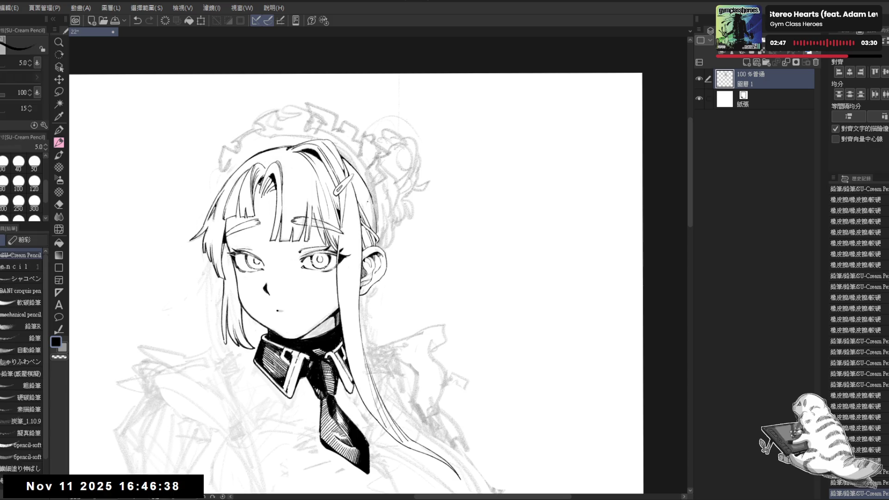
pyautogui.moveTo(366, 209); pyautogui.dragTo(371, 212)
pyautogui.moveTo(371, 212)
pyautogui.mouseDown()
pyautogui.moveTo(380, 235)
pyautogui.moveTo(377, 225)
pyautogui.moveTo(370, 240)
pyautogui.moveTo(417, 314)
pyautogui.moveTo(408, 342)
pyautogui.mouseUp()
# Erase faint lines right of the hair and try a short stroke near the clip, undoing it
pyautogui.press('r')
pyautogui.press('e')
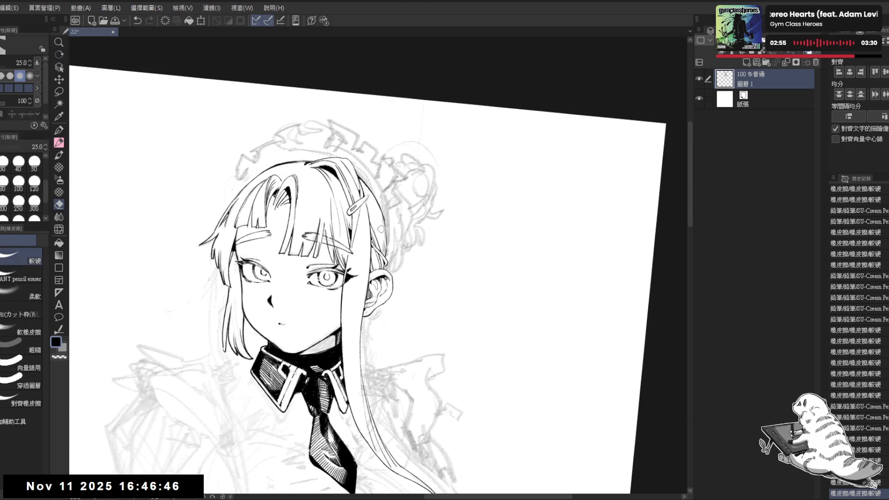
pyautogui.moveTo(380, 229); pyautogui.dragTo(378, 224)
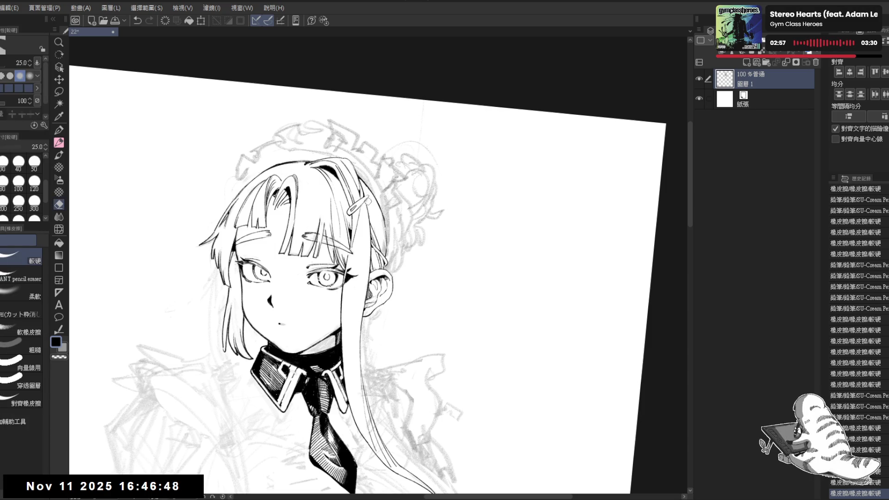
pyautogui.press('p')
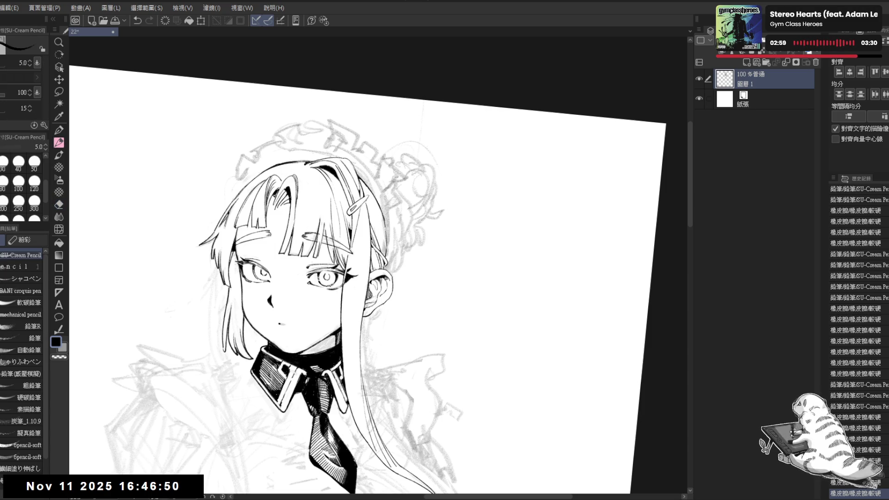
pyautogui.moveTo(368, 200); pyautogui.dragTo(373, 207)
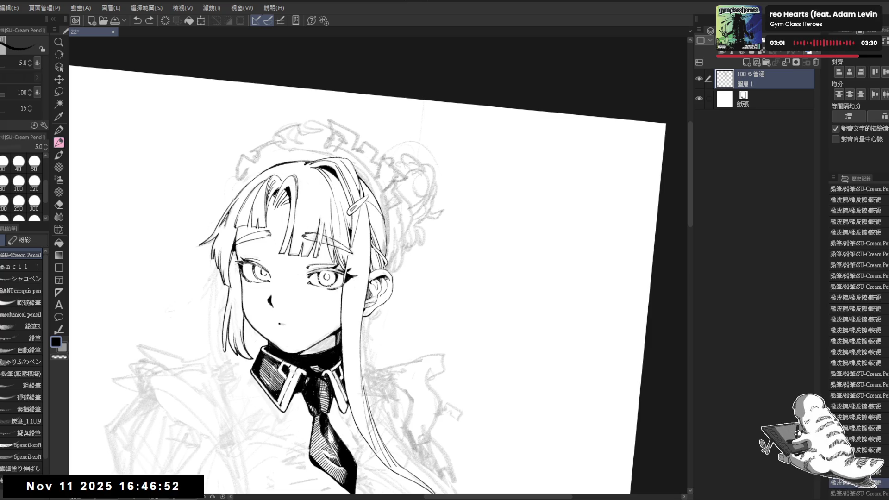
pyautogui.moveTo(365, 199); pyautogui.dragTo(373, 206)
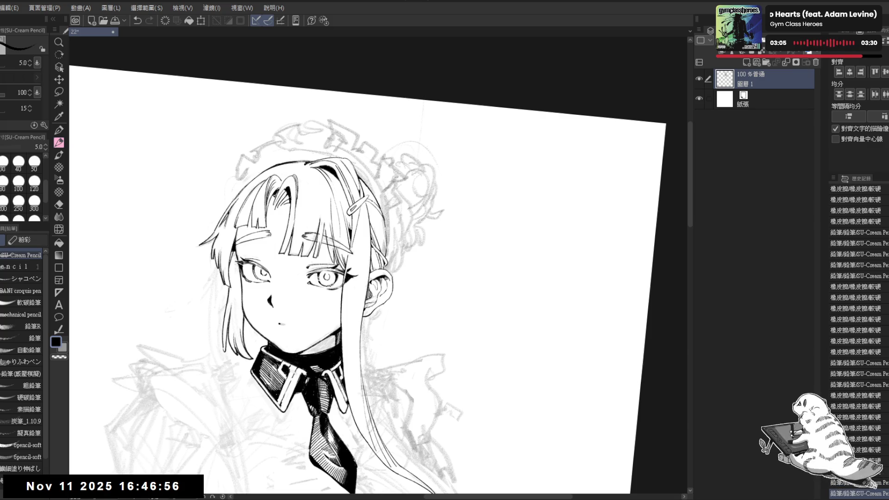
pyautogui.hotkey('ctrl', 'z')
# Re-centre and rotate the drawing, undoing the latest pencil stroke
pyautogui.moveTo(389, 211)
pyautogui.mouseDown()
pyautogui.moveTo(378, 219)
pyautogui.moveTo(425, 300)
pyautogui.mouseUp()
pyautogui.moveTo(396, 192); pyautogui.dragTo(367, 260)
pyautogui.press('e')
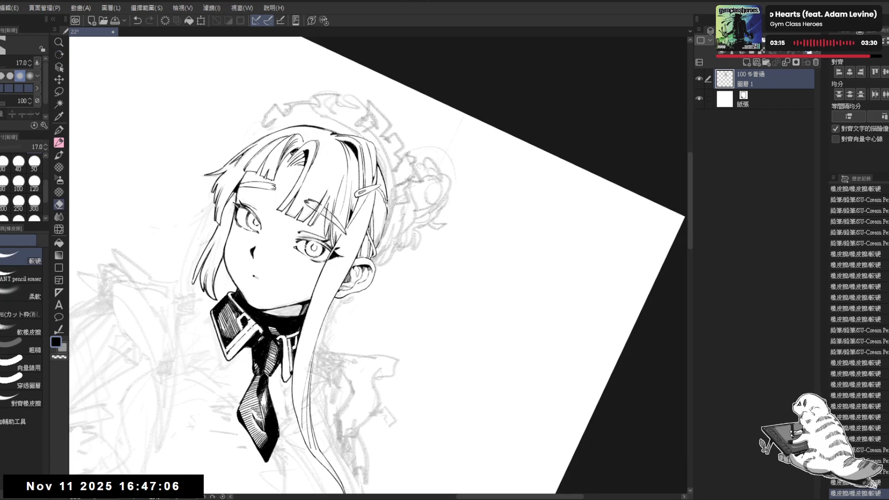
pyautogui.press('p')
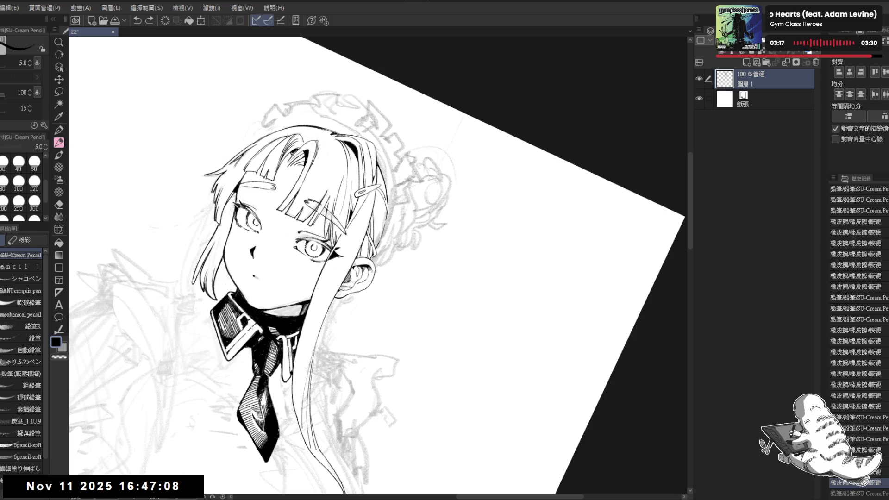
pyautogui.press('e')
pyautogui.press('p')
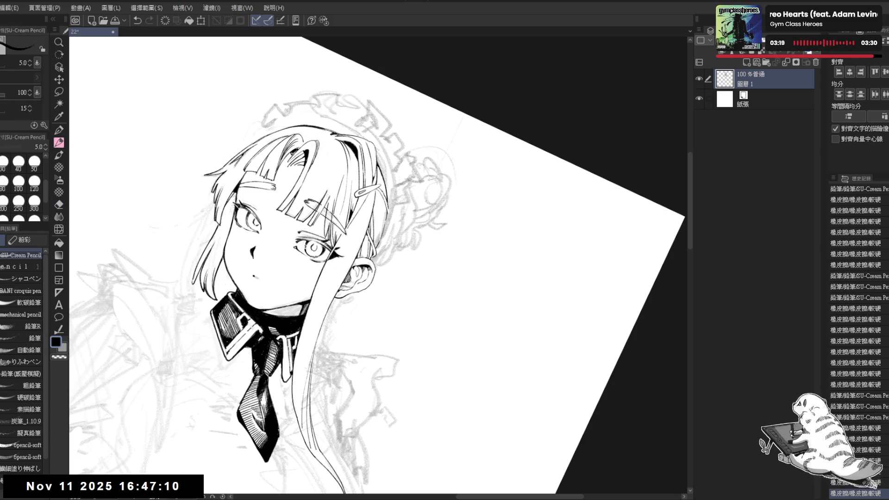
pyautogui.hotkey('ctrl', 'z')
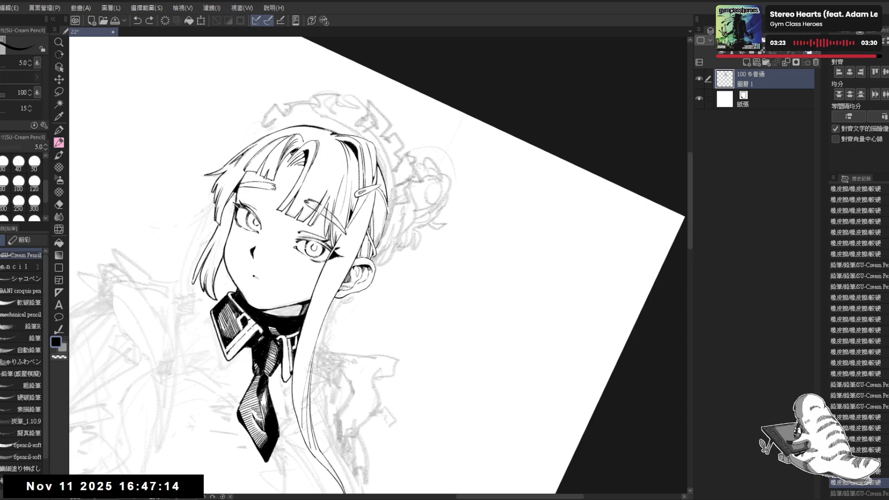
pyautogui.moveTo(410, 311)
pyautogui.mouseDown()
pyautogui.moveTo(410, 287)
pyautogui.moveTo(355, 345)
pyautogui.mouseUp()
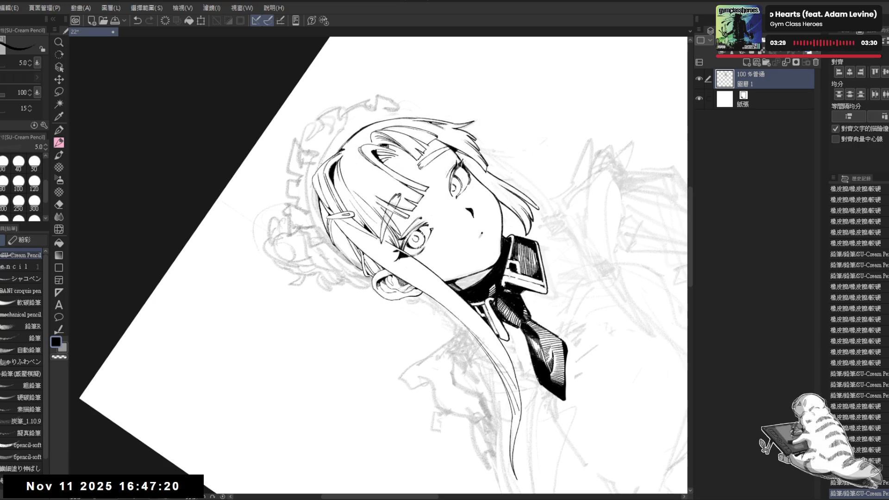
# Tilt the canvas counter-clockwise and ink a short stroke in the hair
pyautogui.moveTo(351, 278)
pyautogui.mouseDown()
pyautogui.moveTo(339, 241)
pyautogui.moveTo(327, 303)
pyautogui.mouseUp()
pyautogui.moveTo(289, 356); pyautogui.dragTo(332, 367)
pyautogui.moveTo(332, 284); pyautogui.dragTo(337, 263)
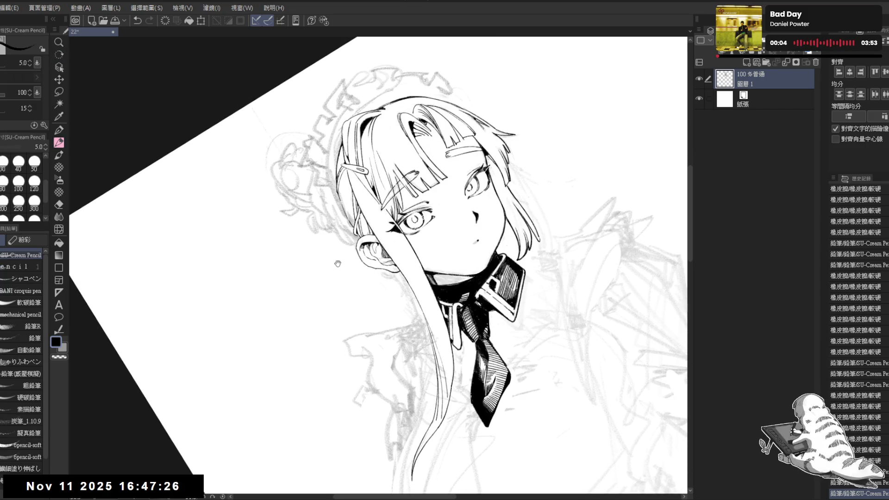
pyautogui.moveTo(324, 300); pyautogui.dragTo(352, 324)
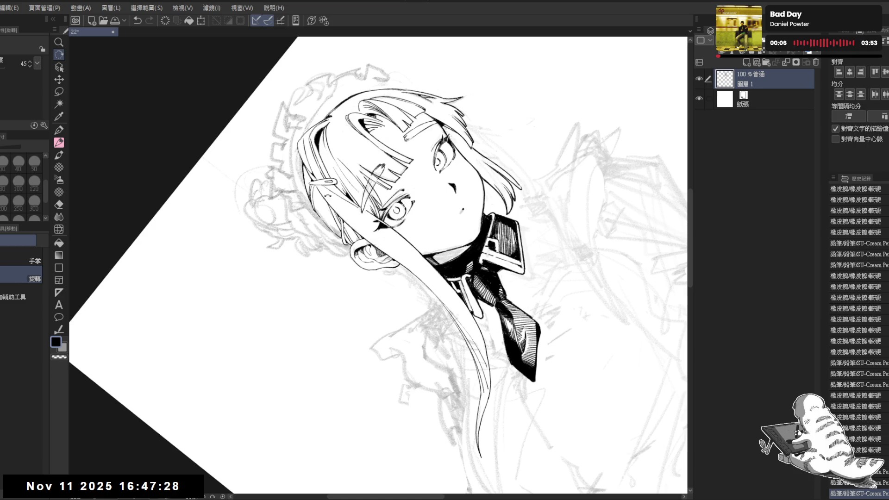
pyautogui.click(316, 190)
pyautogui.hotkey('ctrl', 'z')
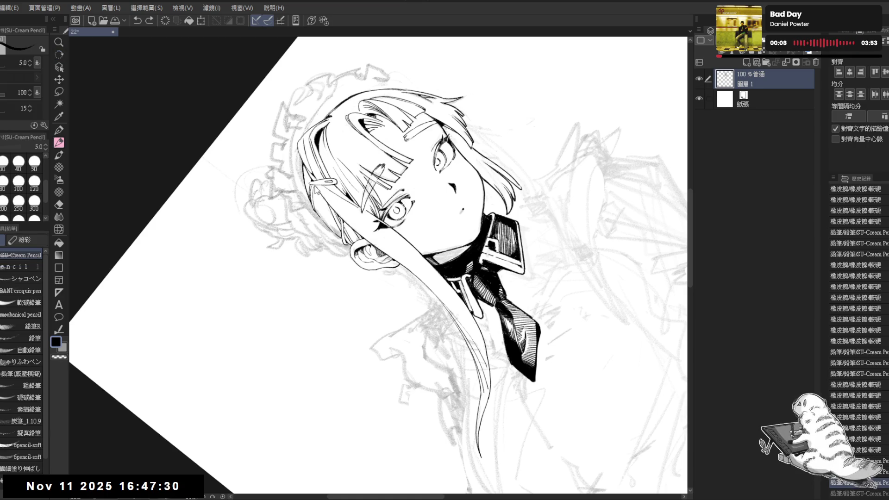
pyautogui.moveTo(319, 190)
pyautogui.mouseDown()
pyautogui.moveTo(347, 243)
pyautogui.moveTo(332, 365)
pyautogui.moveTo(342, 342)
pyautogui.mouseUp()
# Mirror the view to check the drawing and erase a stray bit of line
pyautogui.hotkey('ctrl', '@')
pyautogui.press('h')
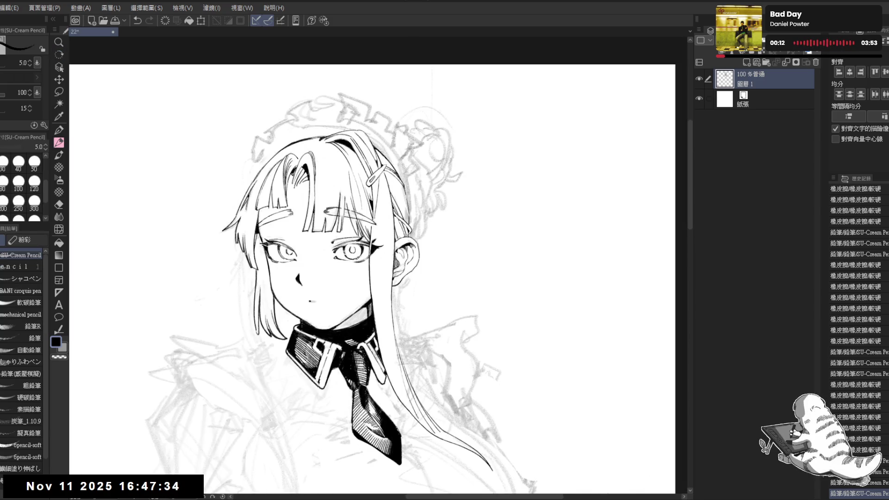
pyautogui.moveTo(366, 309)
pyautogui.mouseDown()
pyautogui.moveTo(335, 317)
pyautogui.moveTo(383, 382)
pyautogui.mouseUp()
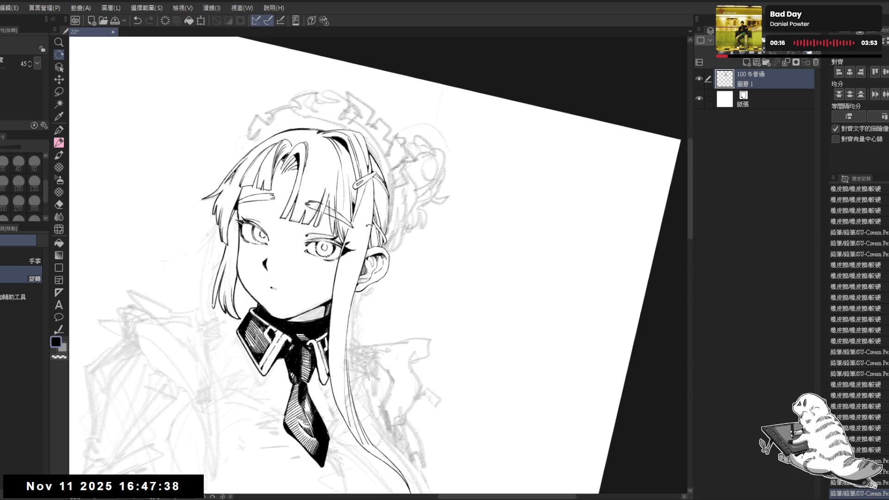
pyautogui.press('e')
pyautogui.click(384, 201)
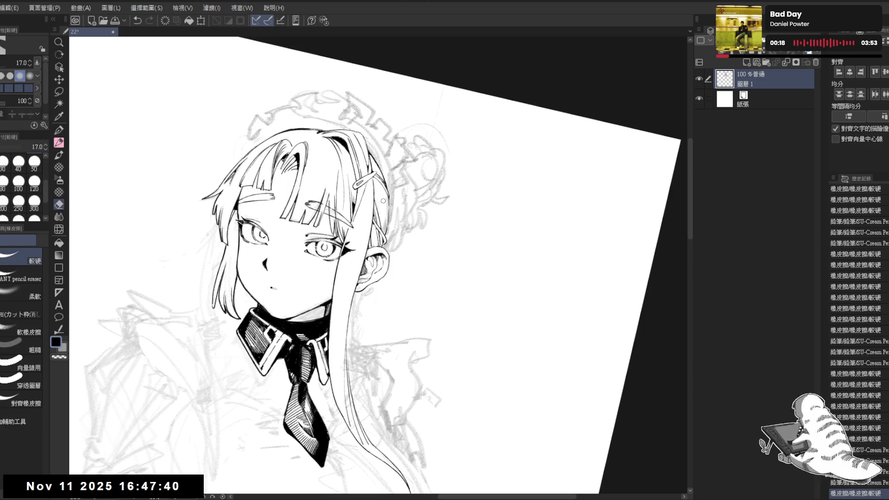
pyautogui.press('p')
pyautogui.hotkey('ctrl', '@')
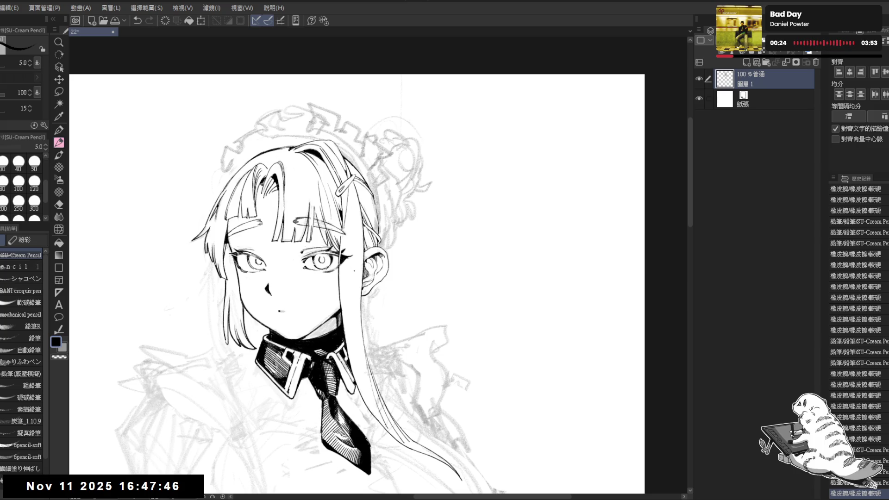
# Tilt the canvas clockwise and try a small hair stroke, then undo it
pyautogui.moveTo(348, 236)
pyautogui.mouseDown()
pyautogui.moveTo(318, 247)
pyautogui.moveTo(292, 410)
pyautogui.mouseUp()
pyautogui.hotkey('ctrl', '@')
pyautogui.scroll(2, 344, 283)
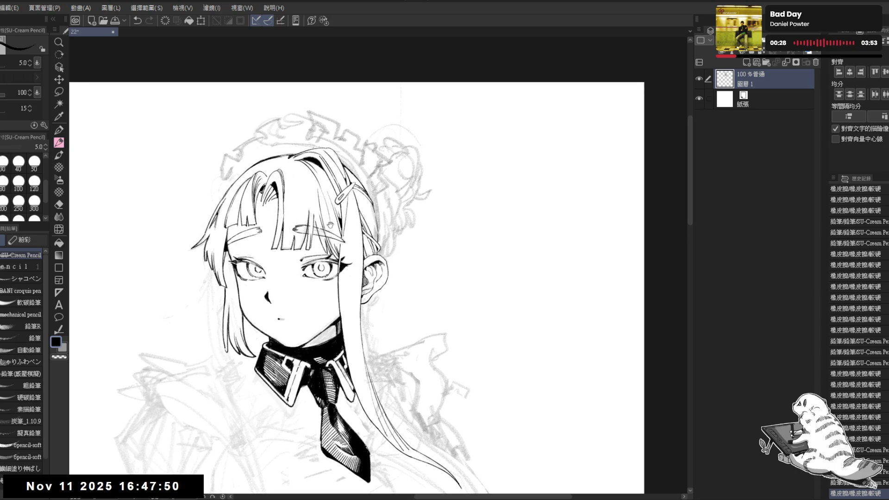
pyautogui.moveTo(345, 283); pyautogui.dragTo(334, 273)
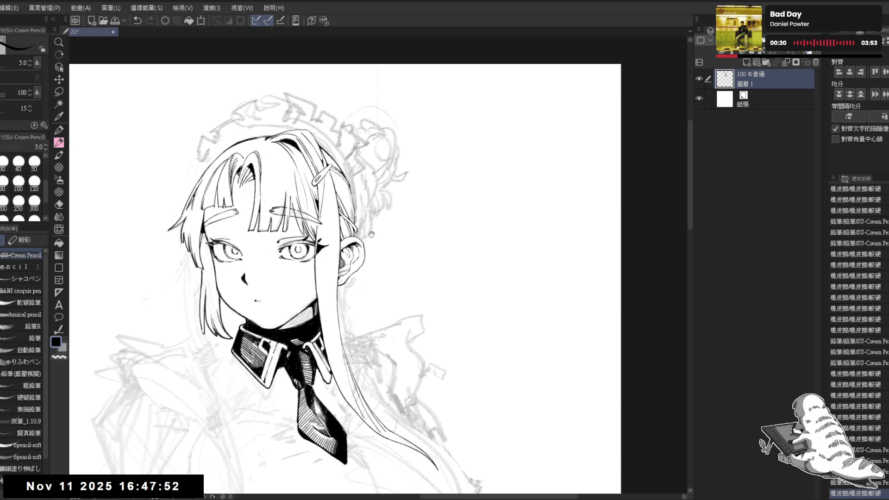
pyautogui.moveTo(360, 240)
pyautogui.mouseDown()
pyautogui.moveTo(335, 189)
pyautogui.moveTo(328, 192)
pyautogui.moveTo(352, 241)
pyautogui.mouseUp()
pyautogui.moveTo(353, 189); pyautogui.dragTo(356, 194)
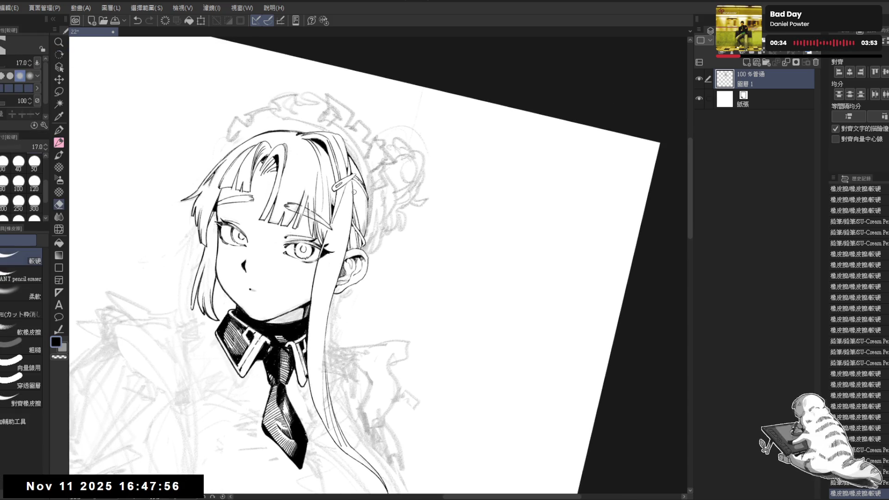
pyautogui.hotkey('ctrl', 'z')
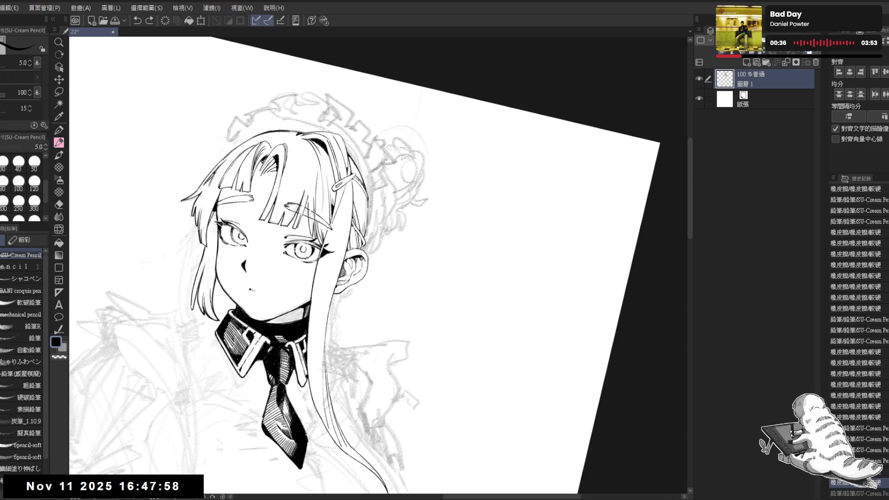
# Undo several small hair marks and redraw the short hair line at about 45°
pyautogui.moveTo(359, 211)
pyautogui.mouseDown()
pyautogui.moveTo(348, 214)
pyautogui.moveTo(359, 226)
pyautogui.mouseUp()
pyautogui.hotkey('ctrl', 'z')
pyautogui.hotkey('ctrl', 'z')
pyautogui.hotkey('ctrl', 'z')
pyautogui.hotkey('ctrl', 'z')
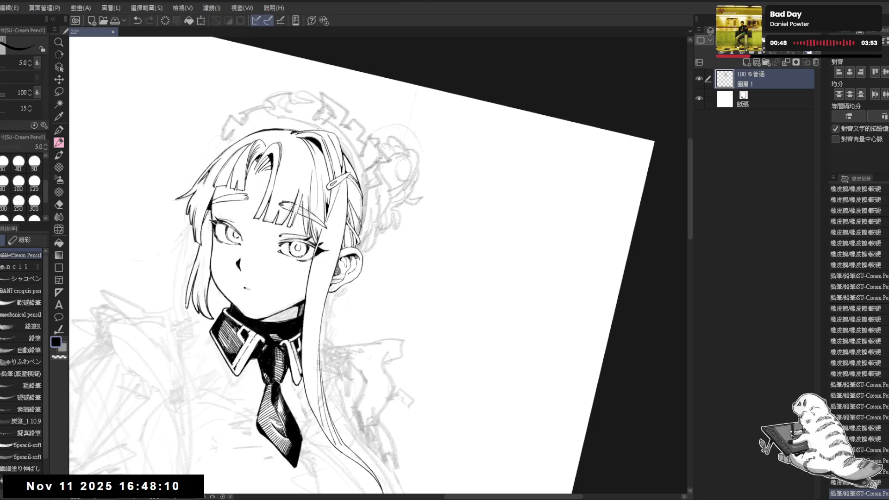
pyautogui.hotkey('ctrl', 'z')
pyautogui.moveTo(348, 294); pyautogui.dragTo(347, 321)
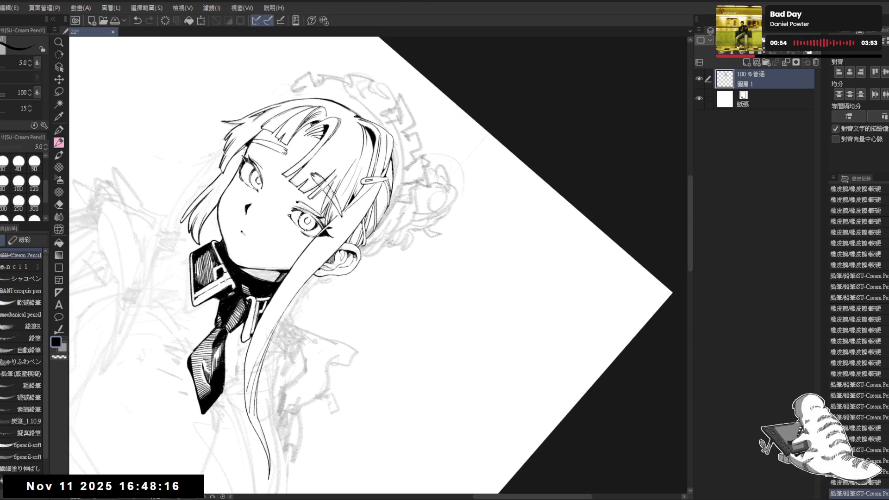
pyautogui.hotkey('ctrl', 'z')
pyautogui.hotkey('ctrl', 'z')
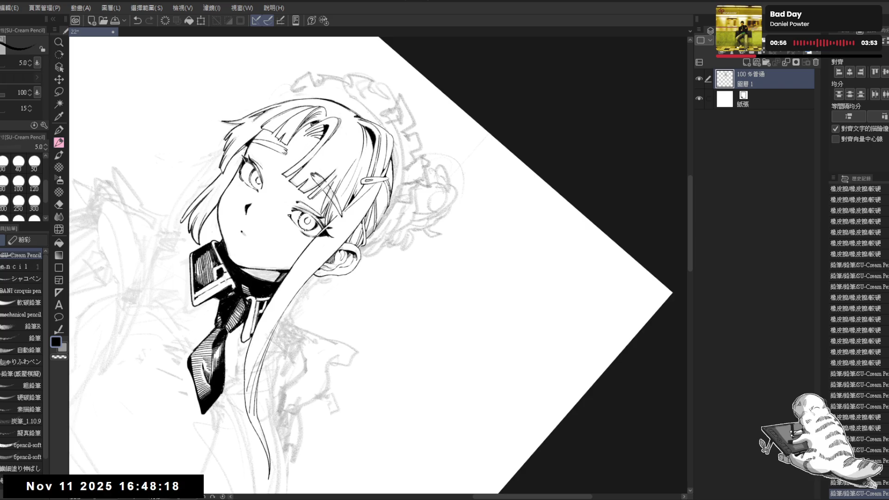
pyautogui.press('e')
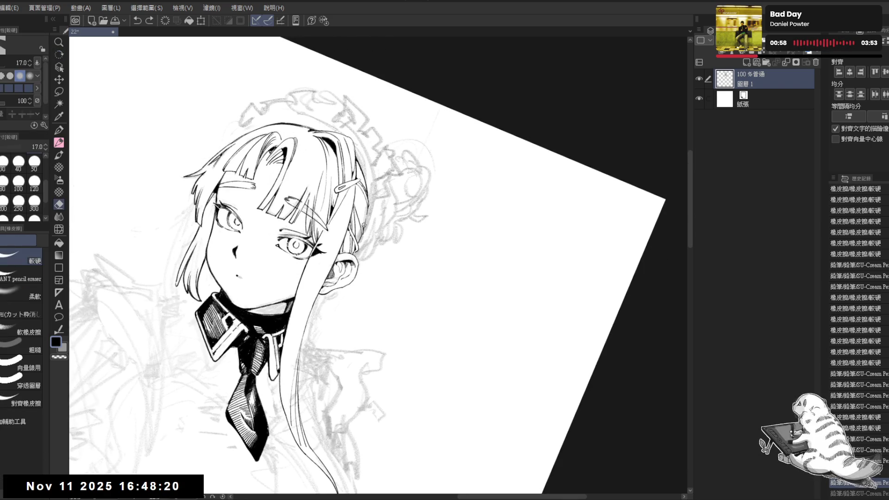
pyautogui.press('p')
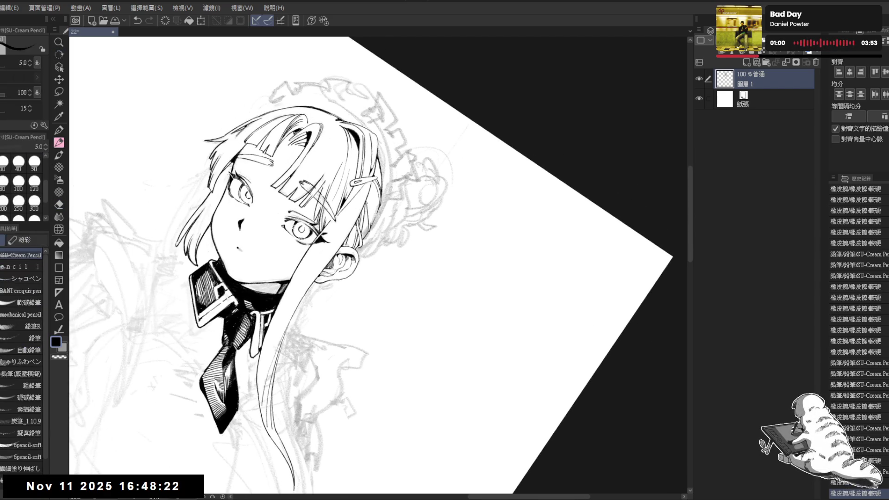
pyautogui.hotkey('ctrl', 'z')
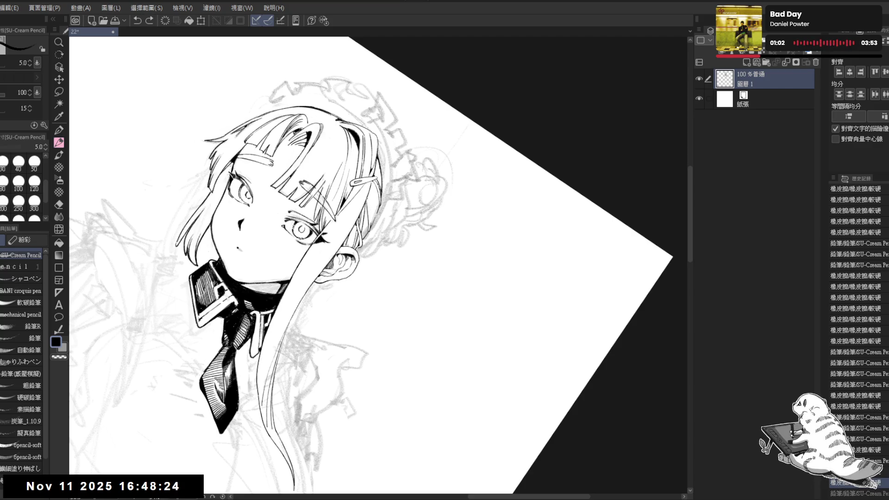
pyautogui.moveTo(370, 198); pyautogui.dragTo(371, 231)
# Trim the new stroke, straighten the canvas and mirror the view to check it
pyautogui.press('e')
pyautogui.press('p')
pyautogui.hotkey('ctrl', '@')
pyautogui.moveTo(252, 332)
pyautogui.mouseDown()
pyautogui.moveTo(349, 265)
pyautogui.moveTo(337, 240)
pyautogui.mouseUp()
pyautogui.press('h')
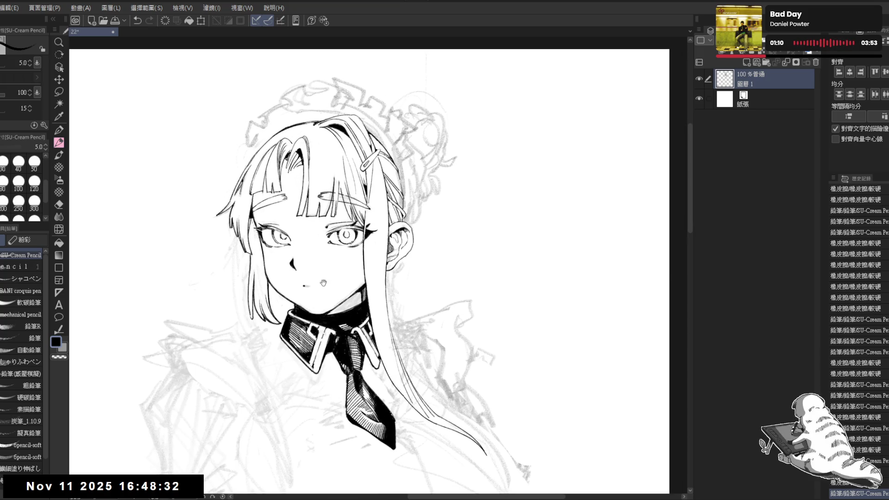
pyautogui.moveTo(323, 282)
pyautogui.mouseDown()
pyautogui.moveTo(331, 307)
pyautogui.moveTo(361, 329)
pyautogui.moveTo(332, 316)
pyautogui.mouseUp()
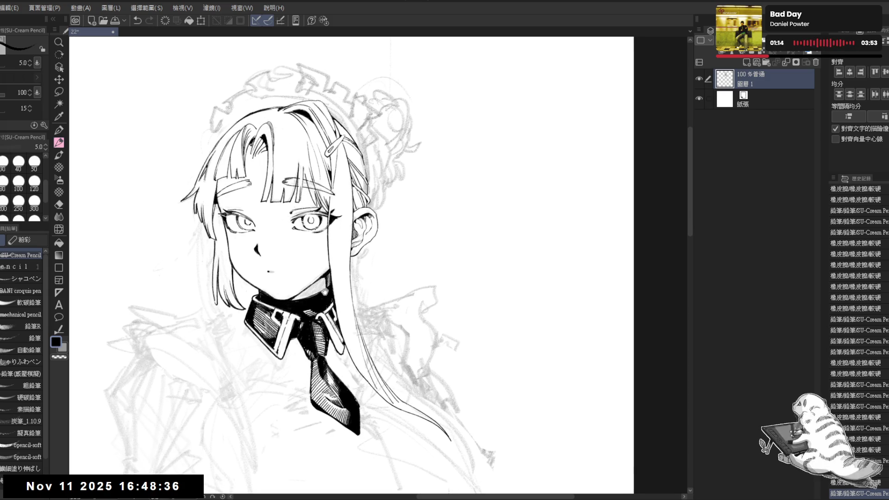
pyautogui.moveTo(341, 242); pyautogui.dragTo(341, 252)
# Shape the small earring stud on the ear with alternating eraser and pencil touches
pyautogui.press('-')
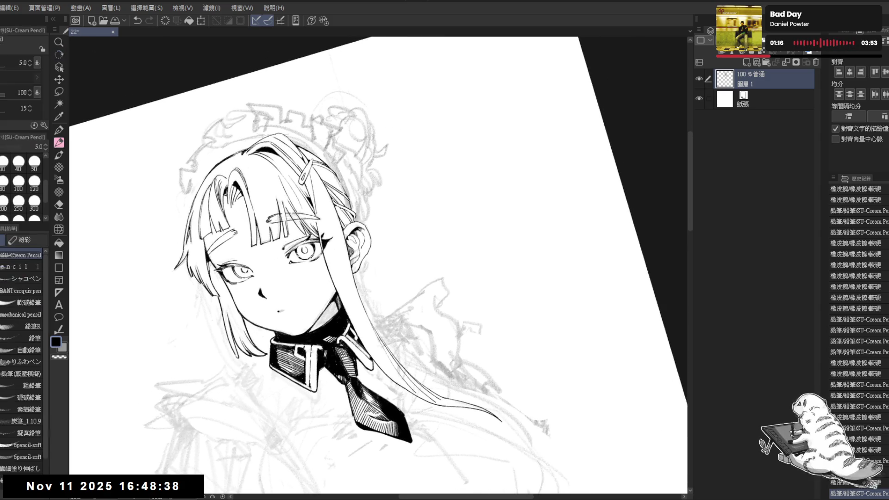
pyautogui.press('e')
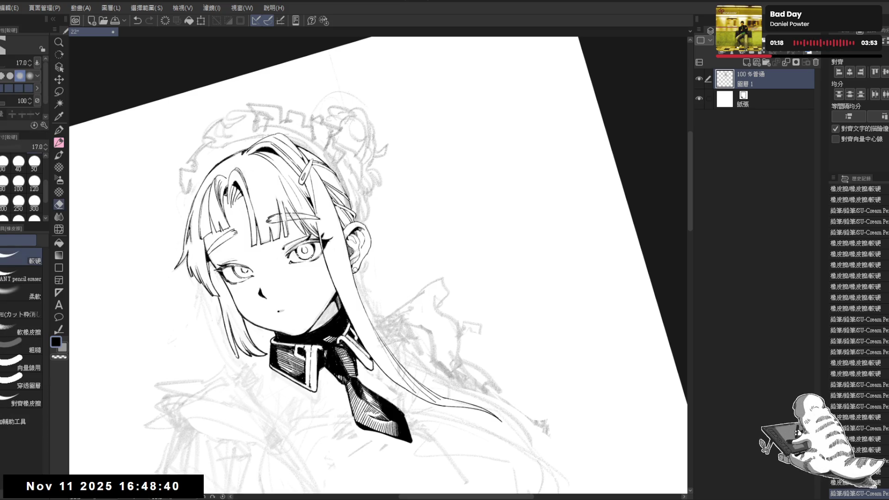
pyautogui.click(355, 269)
pyautogui.press('p')
pyautogui.moveTo(354, 266); pyautogui.dragTo(357, 270)
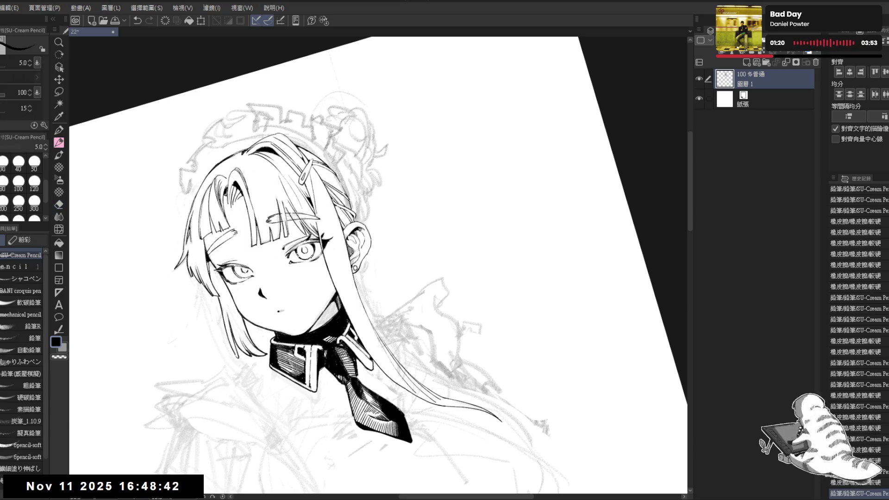
pyautogui.press('e')
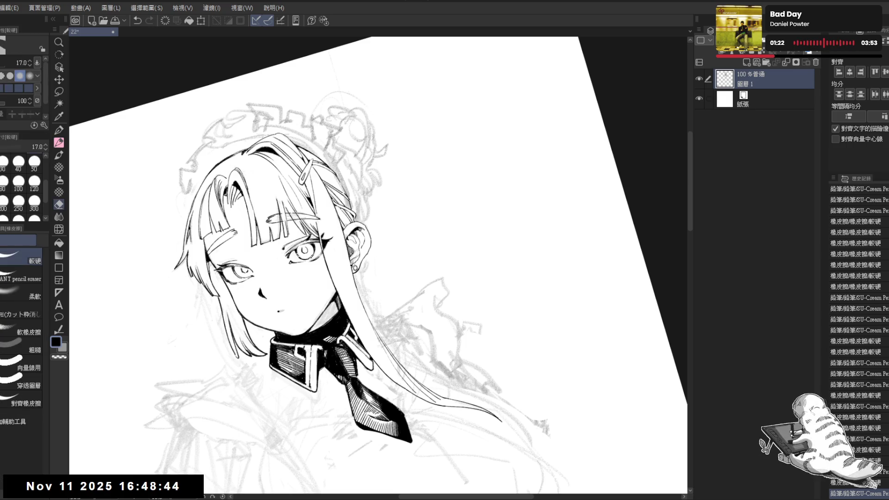
pyautogui.click(354, 268)
pyautogui.press('p')
pyautogui.hotkey('ctrl', '@')
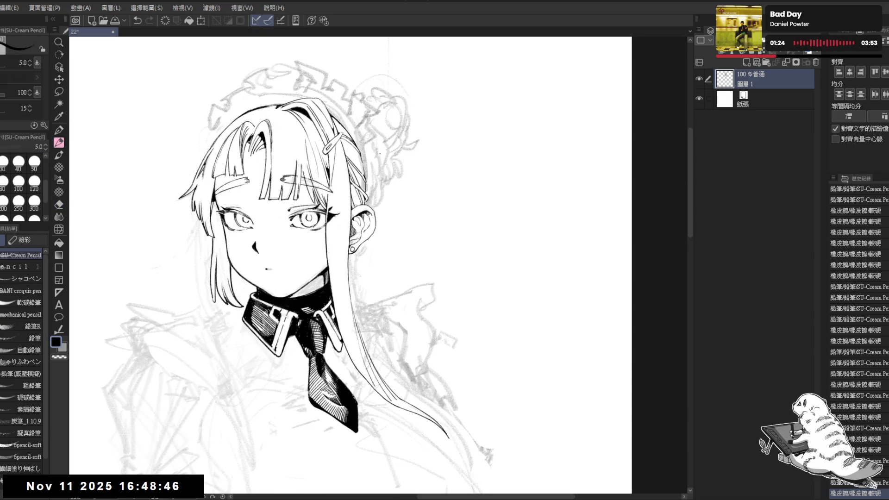
# Redo the last two pencil strokes on the line art
pyautogui.scroll(-1, 370, 152)
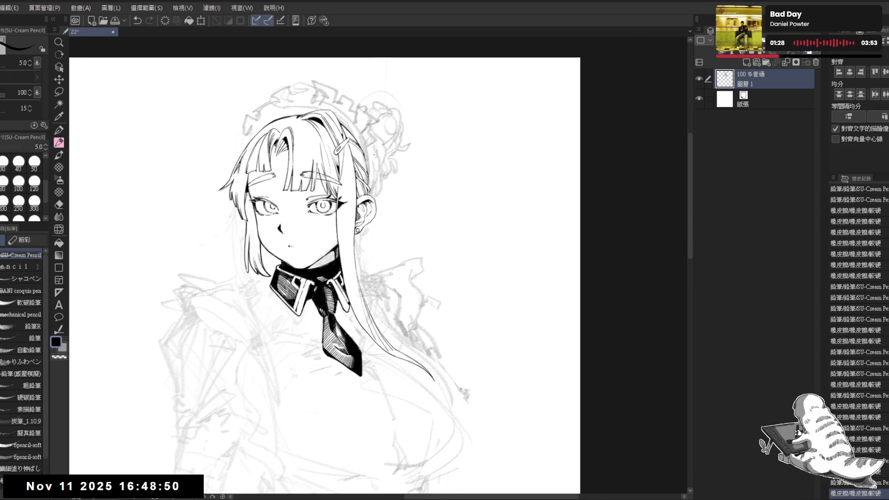
pyautogui.scroll(1, 248, 237)
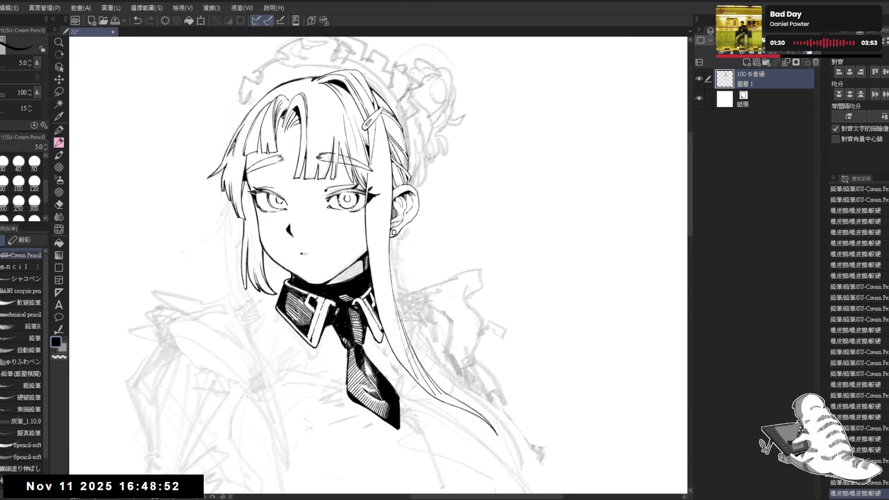
pyautogui.hotkey('ctrl', 'y')
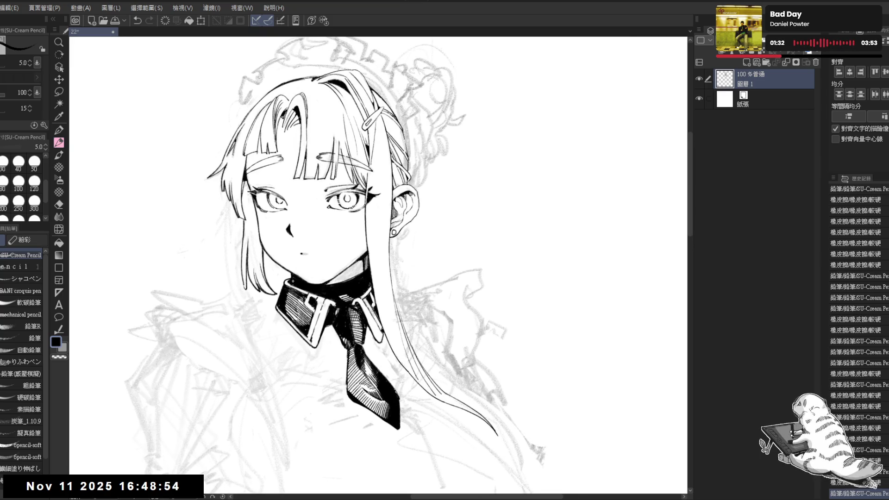
pyautogui.hotkey('ctrl', 'y')
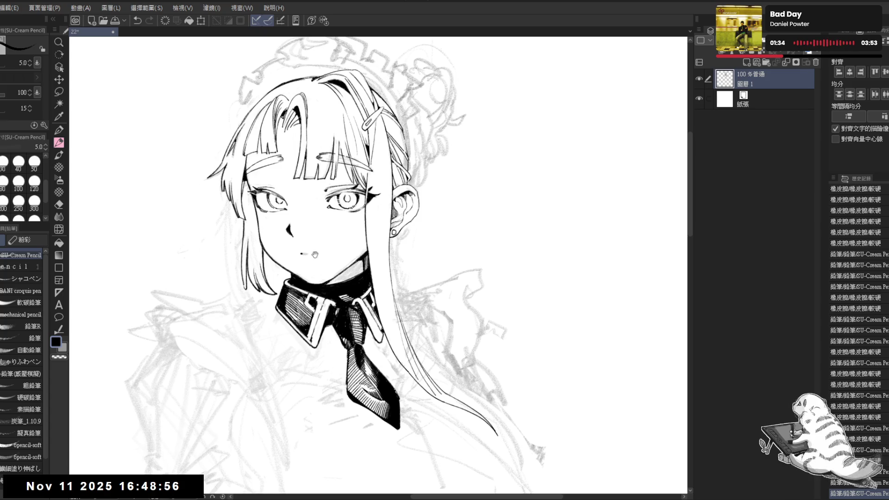
# Reposition the view and switch to the Soft eraser at size 60
pyautogui.moveTo(315, 254); pyautogui.dragTo(320, 260)
pyautogui.moveTo(424, 201); pyautogui.dragTo(410, 214)
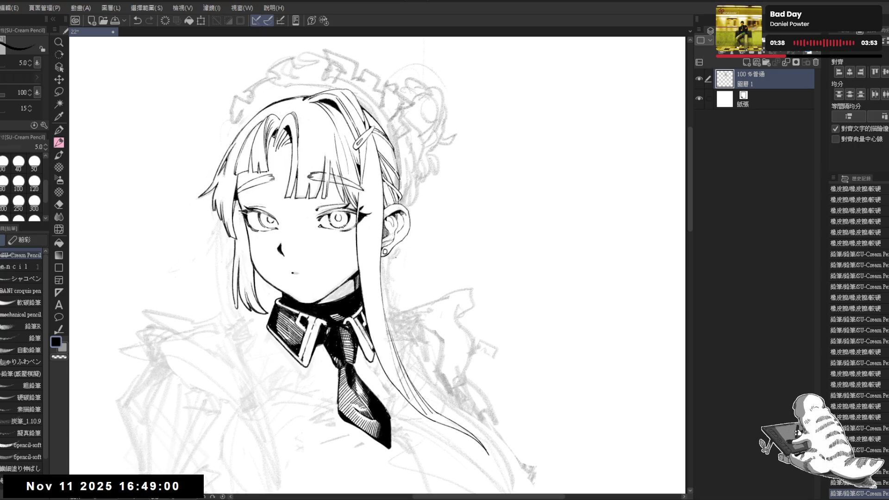
pyautogui.moveTo(328, 114); pyautogui.dragTo(365, 188)
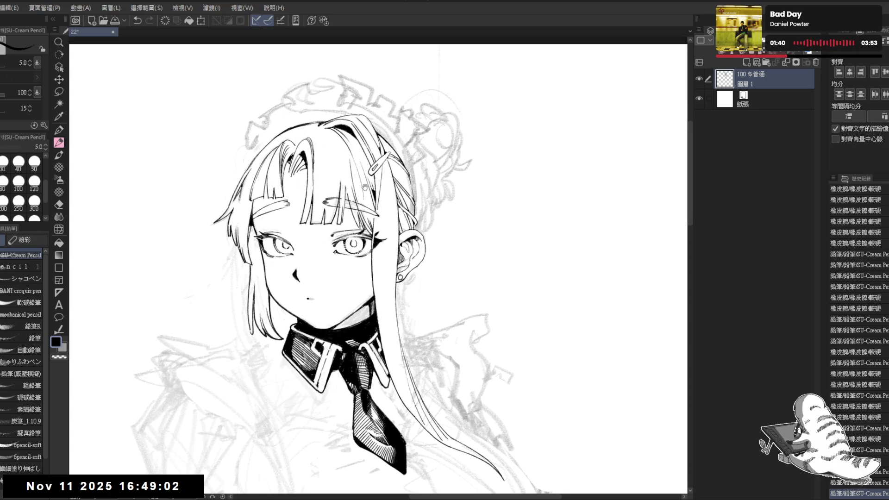
pyautogui.press('e')
pyautogui.press('p')
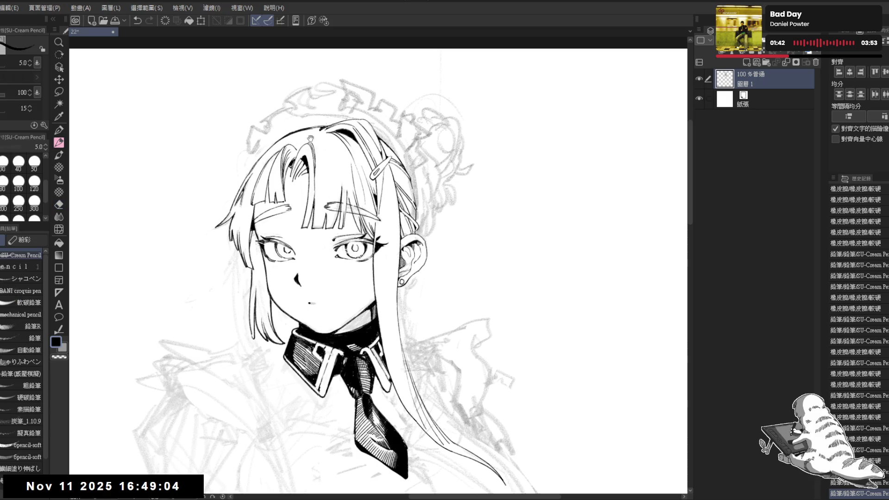
pyautogui.moveTo(311, 131); pyautogui.dragTo(309, 138)
pyautogui.press('e')
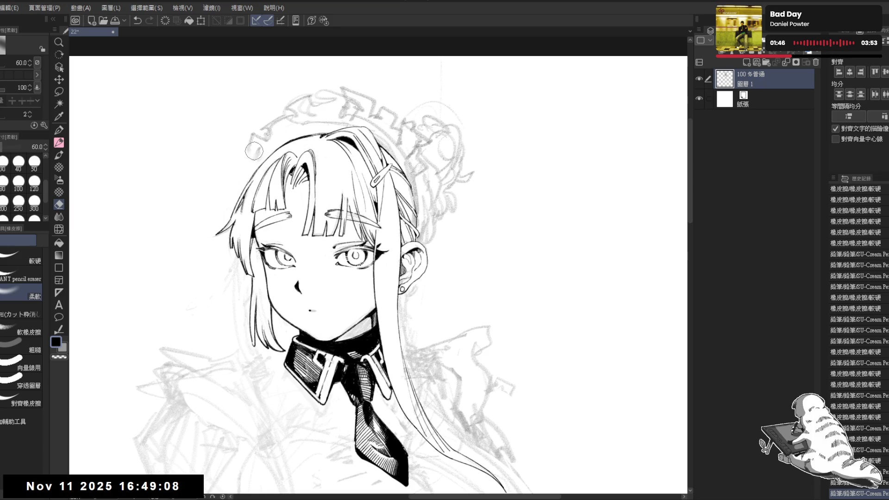
# Erase sketch lines at upper left and around the bun, then at size 120 above the hair
pyautogui.moveTo(254, 152); pyautogui.dragTo(271, 140)
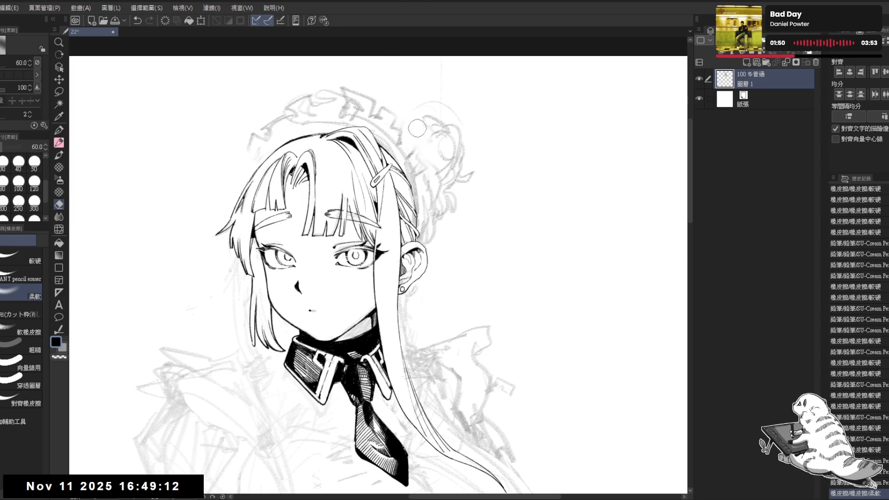
pyautogui.moveTo(419, 131); pyautogui.dragTo(397, 141)
pyautogui.press(']')
pyautogui.press(']')
pyautogui.press(']')
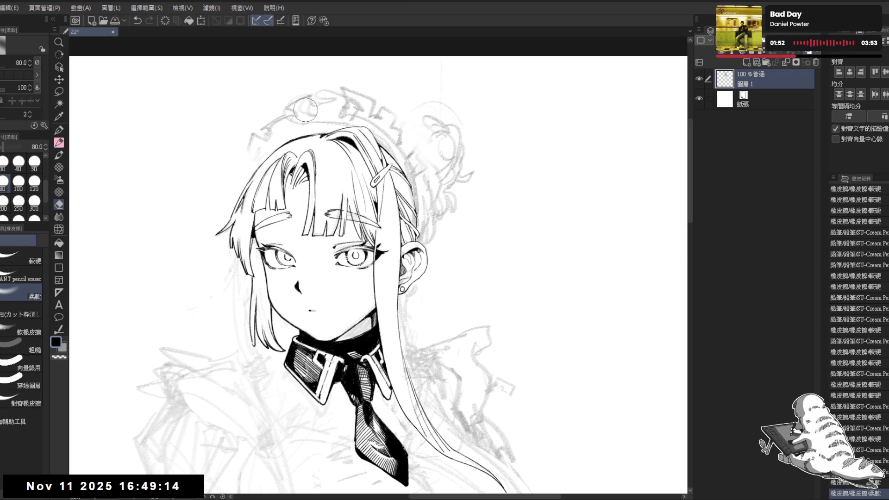
pyautogui.moveTo(359, 96); pyautogui.dragTo(324, 95)
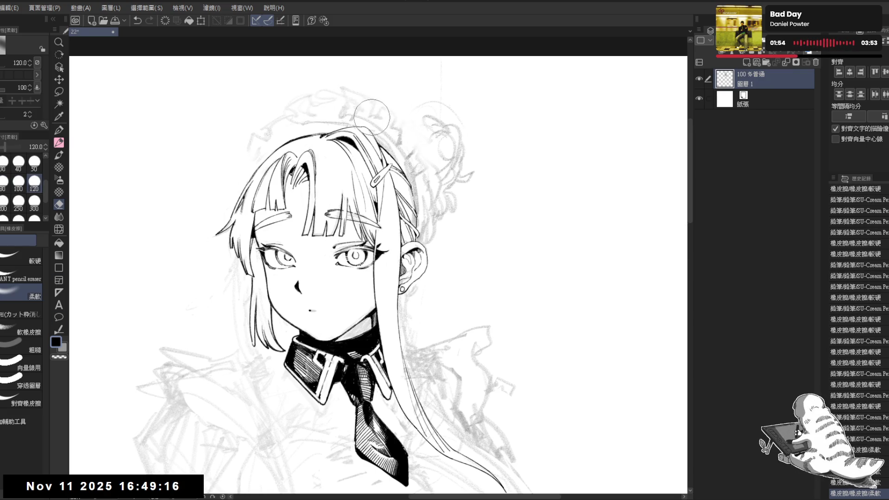
pyautogui.press('p')
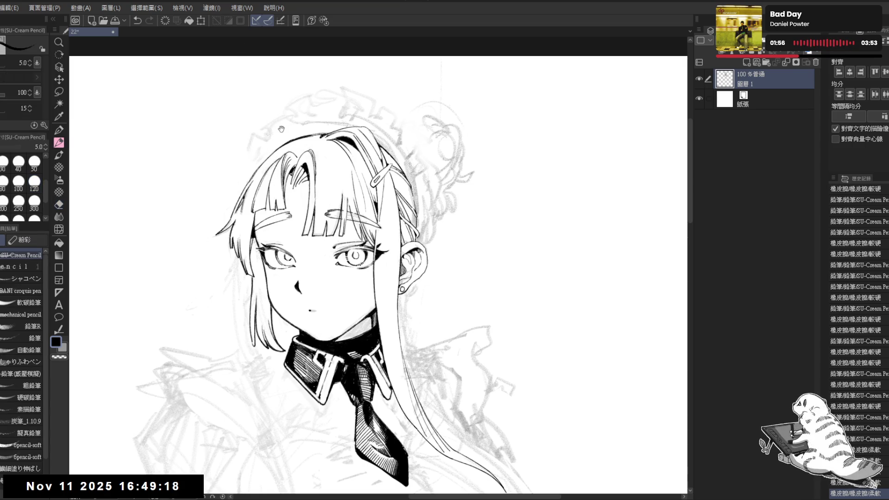
pyautogui.moveTo(279, 132); pyautogui.dragTo(285, 148)
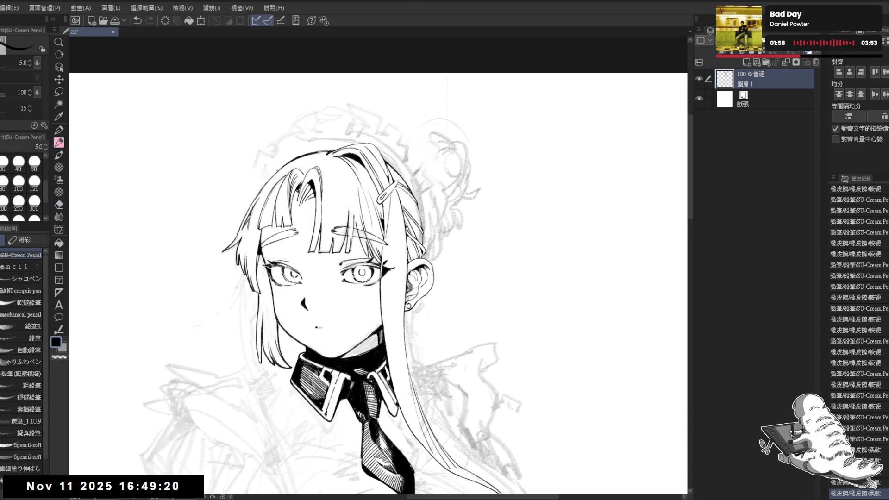
# Undo the recent strokes near the hair clip, comparing them with redo
pyautogui.moveTo(397, 174); pyautogui.dragTo(356, 199)
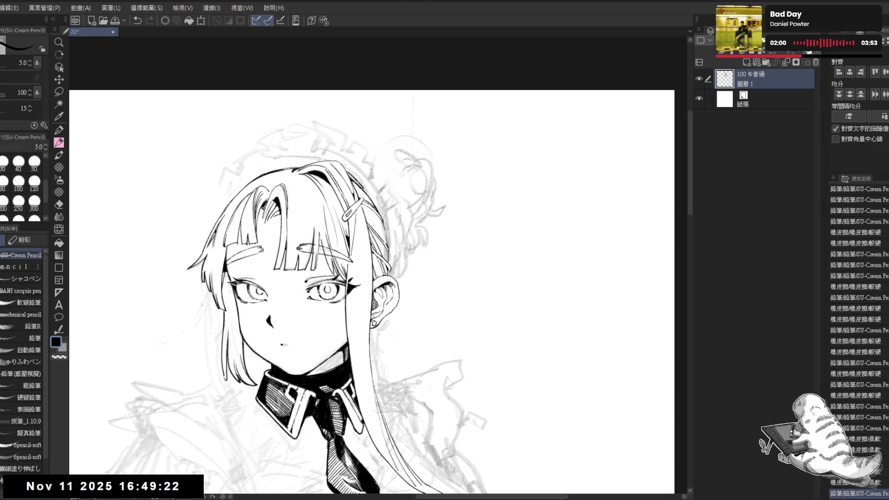
pyautogui.hotkey('ctrl', 'z')
pyautogui.hotkey('ctrl', 'y')
pyautogui.hotkey('ctrl', 'z')
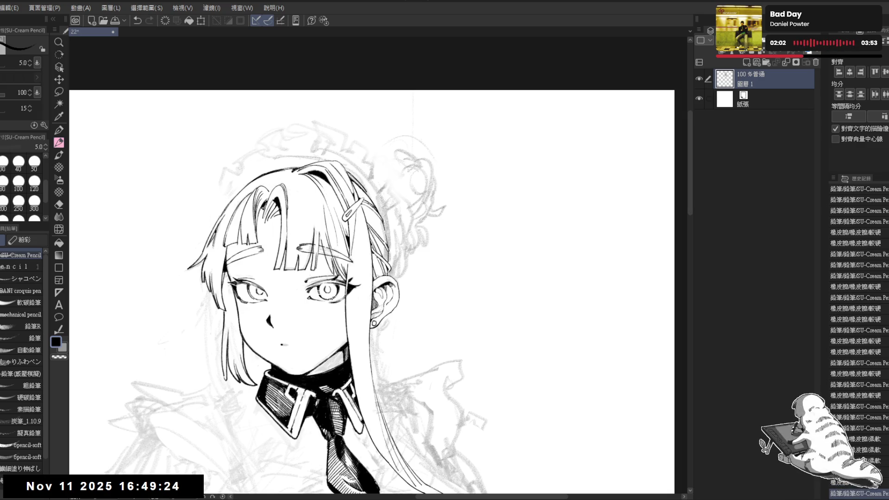
pyautogui.moveTo(411, 282); pyautogui.dragTo(394, 272)
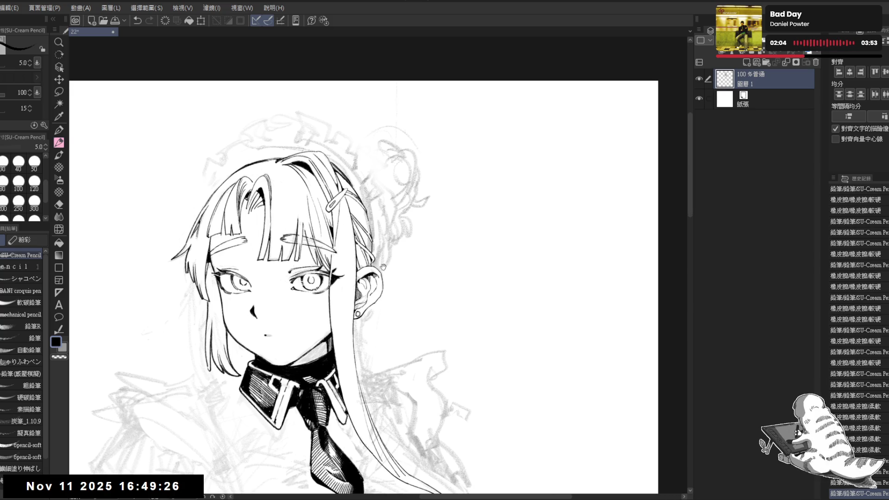
pyautogui.hotkey('ctrl', 'z')
pyautogui.hotkey('ctrl', 'z')
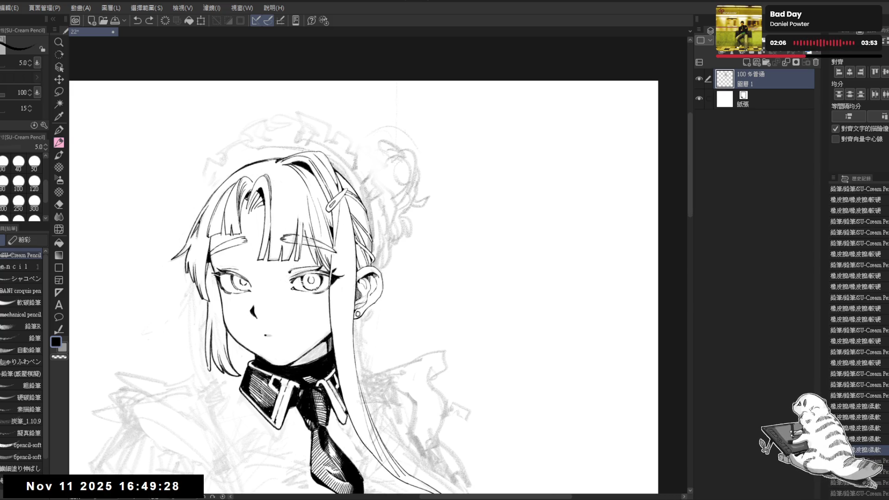
# Redraw the hair-clip stroke, compare versions, then mirror and tilt the view
pyautogui.hotkey('ctrl', 'z')
pyautogui.moveTo(331, 162); pyautogui.dragTo(352, 185)
pyautogui.hotkey('ctrl', 'z')
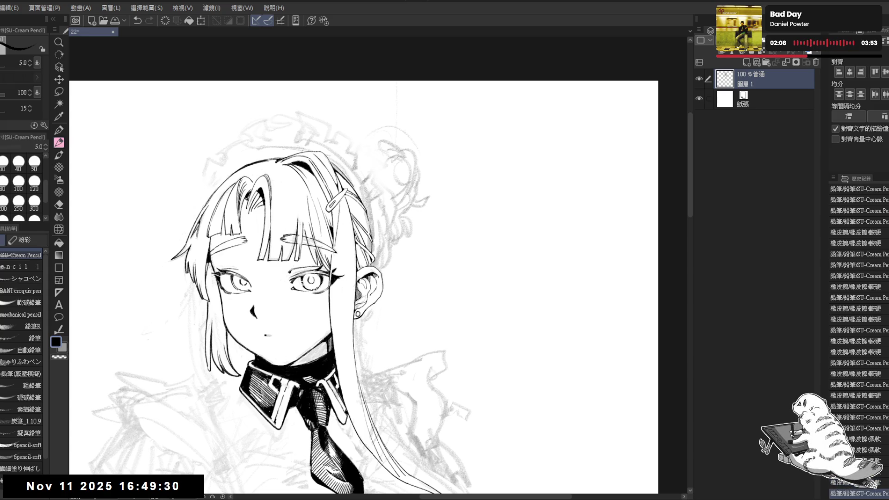
pyautogui.hotkey('ctrl', 'z')
pyautogui.hotkey('ctrl', 'z')
pyautogui.hotkey('ctrl', 'y')
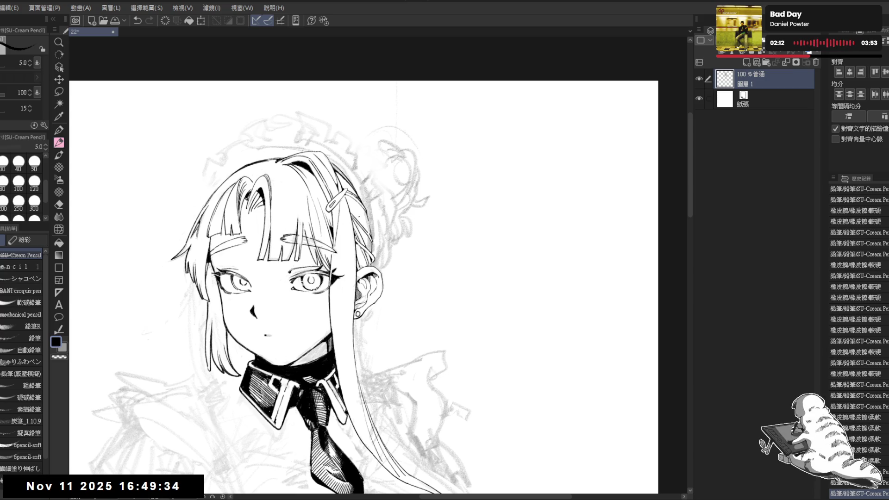
pyautogui.press('h')
pyautogui.press('-')
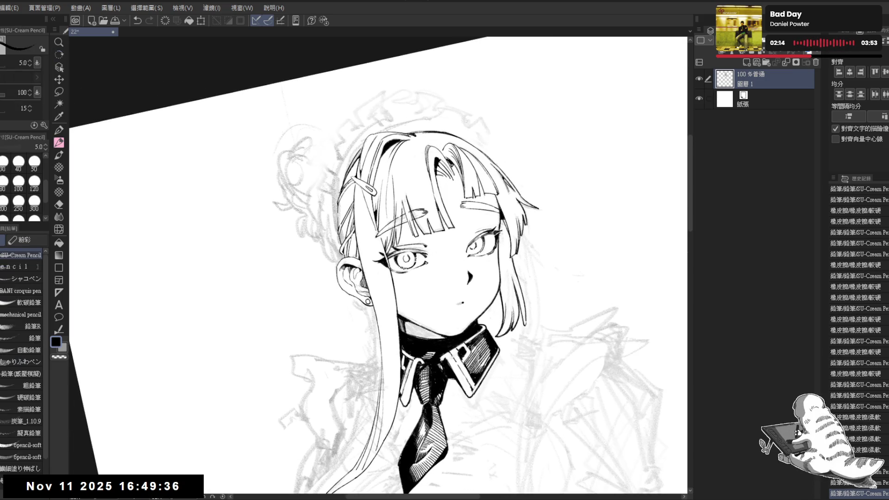
# Ink short strokes along the hair edge near the ear, redrawing one, then re-tilt slightly clockwise
pyautogui.moveTo(344, 172); pyautogui.dragTo(332, 241)
pyautogui.hotkey('ctrl', 'z')
pyautogui.moveTo(347, 169); pyautogui.dragTo(331, 224)
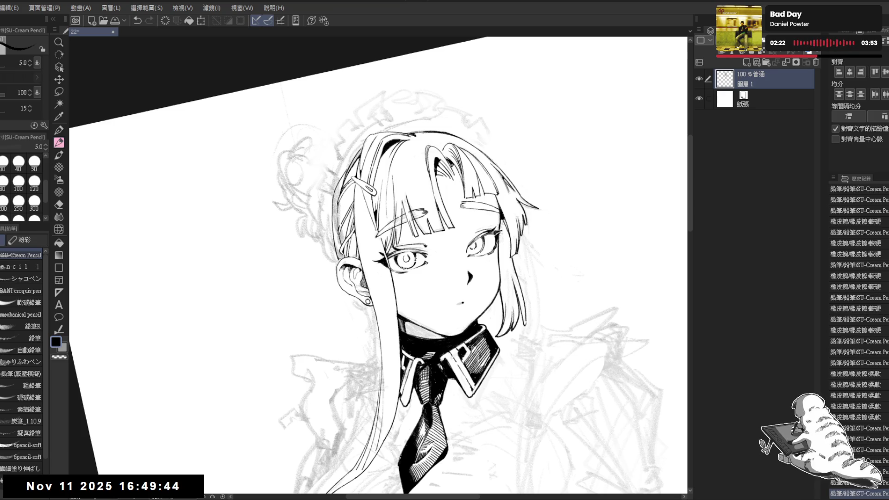
pyautogui.hotkey('ctrl', '@')
pyautogui.moveTo(430, 231)
pyautogui.mouseDown()
pyautogui.moveTo(400, 233)
pyautogui.moveTo(408, 272)
pyautogui.moveTo(370, 367)
pyautogui.mouseUp()
pyautogui.press('r')
pyautogui.press('p')
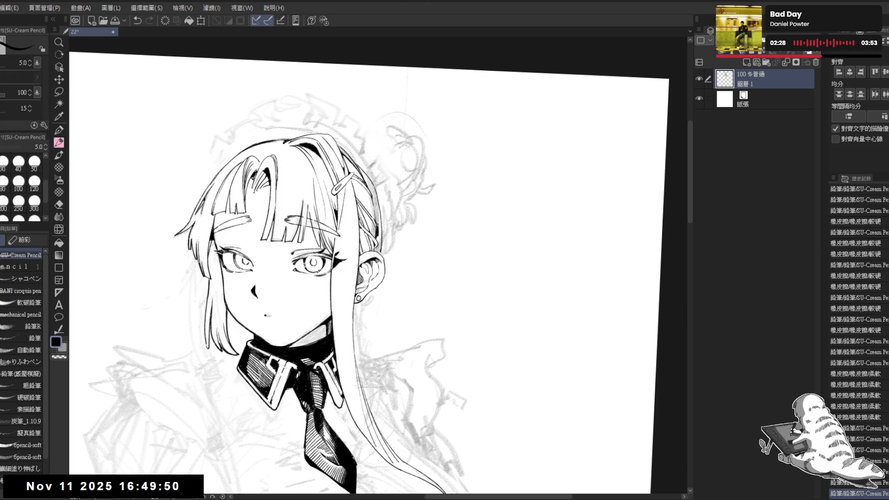
# Add short strokes on the hair outline beside the ear
pyautogui.moveTo(380, 224); pyautogui.dragTo(381, 241)
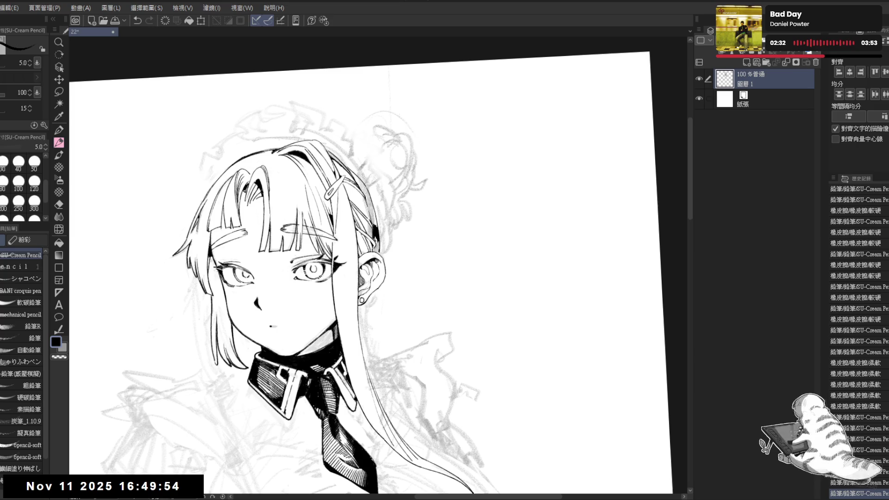
pyautogui.moveTo(376, 234); pyautogui.dragTo(375, 245)
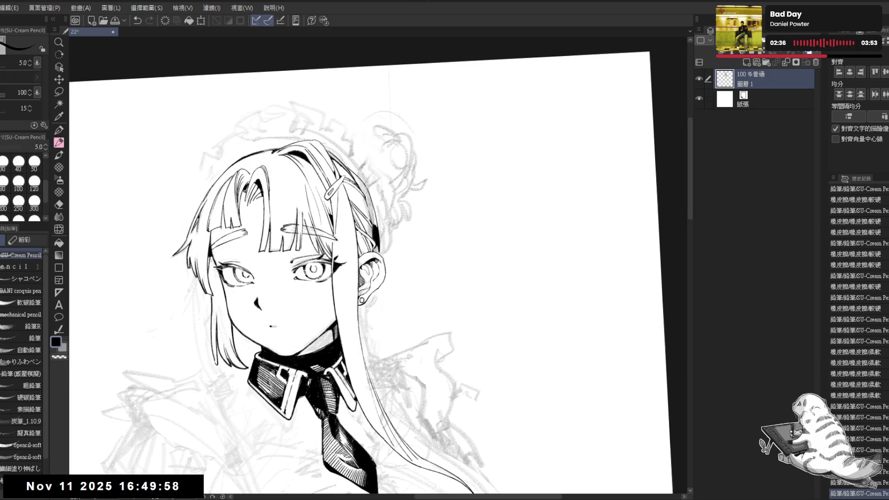
pyautogui.hotkey('ctrl', '@')
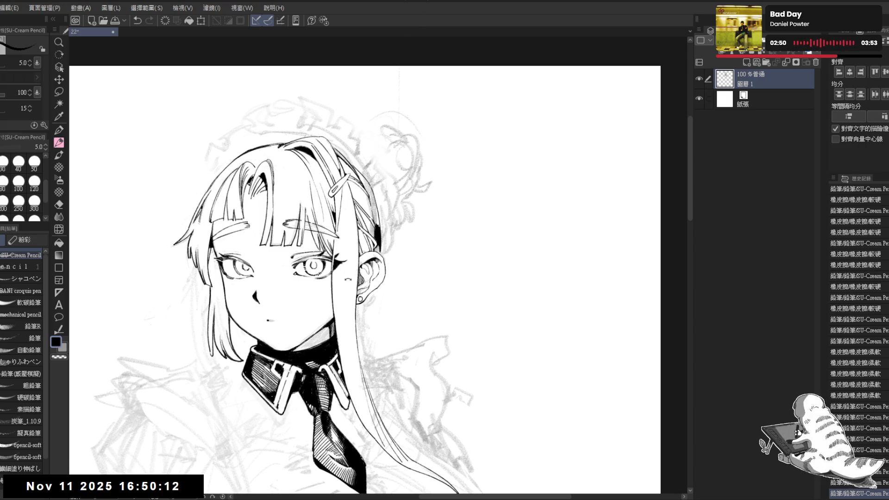
pyautogui.moveTo(370, 240)
pyautogui.mouseDown()
pyautogui.moveTo(356, 259)
pyautogui.moveTo(372, 253)
pyautogui.mouseUp()
pyautogui.moveTo(371, 249); pyautogui.dragTo(394, 282)
# Ink the headband behind the bangs solid black, then straighten and zoom out to the upper body
pyautogui.moveTo(384, 207); pyautogui.dragTo(385, 222)
pyautogui.moveTo(384, 208); pyautogui.dragTo(400, 292)
pyautogui.moveTo(384, 185); pyautogui.dragTo(390, 211)
pyautogui.moveTo(389, 207); pyautogui.dragTo(392, 240)
pyautogui.hotkey('ctrl', '@')
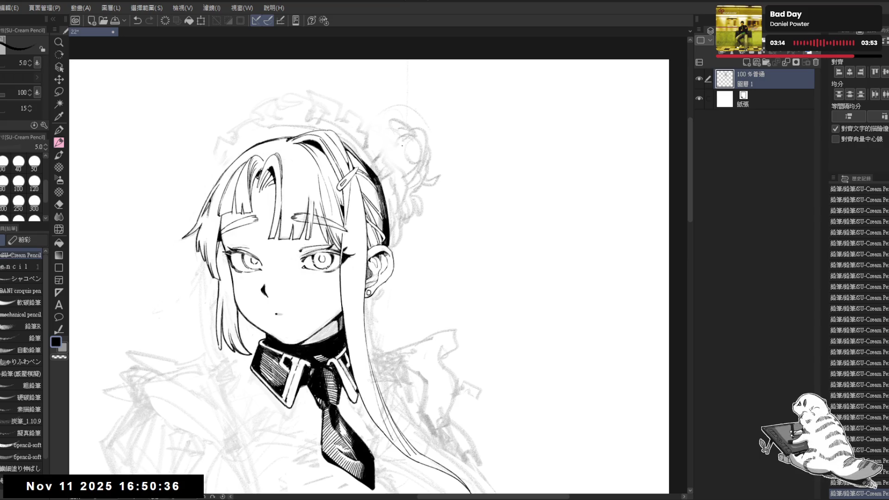
pyautogui.scroll(-3, 419, 180)
pyautogui.moveTo(419, 180); pyautogui.dragTo(394, 187)
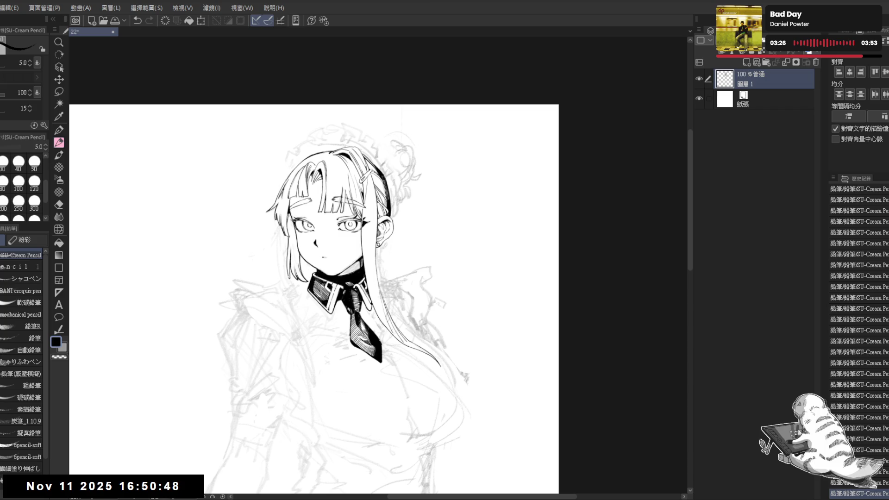
# With the Eraser (Harder) at size 20, remove stray hair strands beside the headband
pyautogui.moveTo(375, 134); pyautogui.dragTo(401, 139)
pyautogui.press('e')
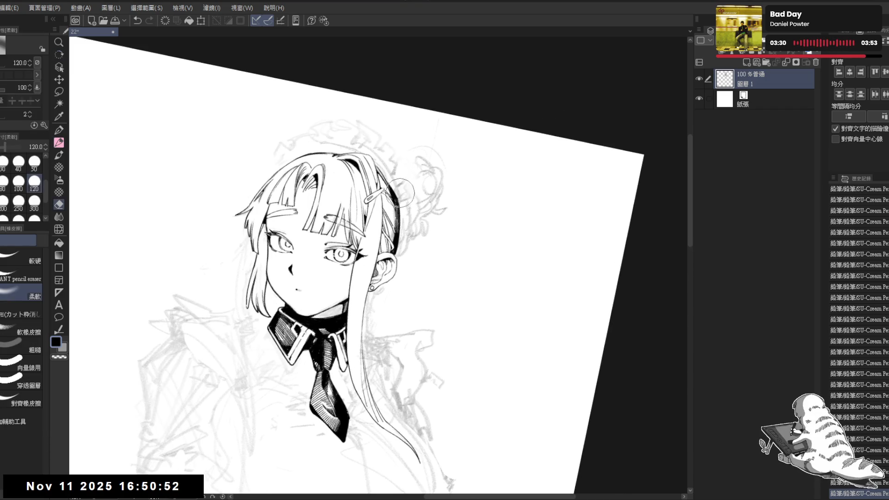
pyautogui.moveTo(397, 188); pyautogui.dragTo(401, 211)
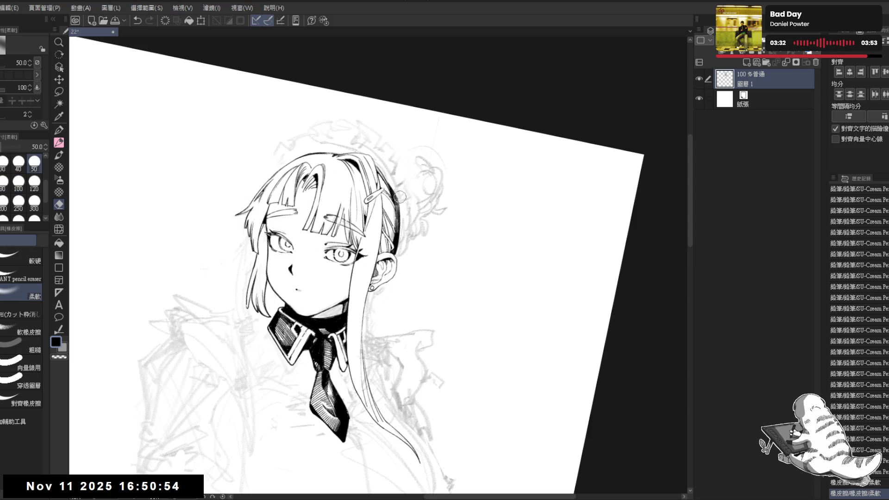
pyautogui.press('p')
pyautogui.hotkey('ctrl', 'z')
pyautogui.press('e')
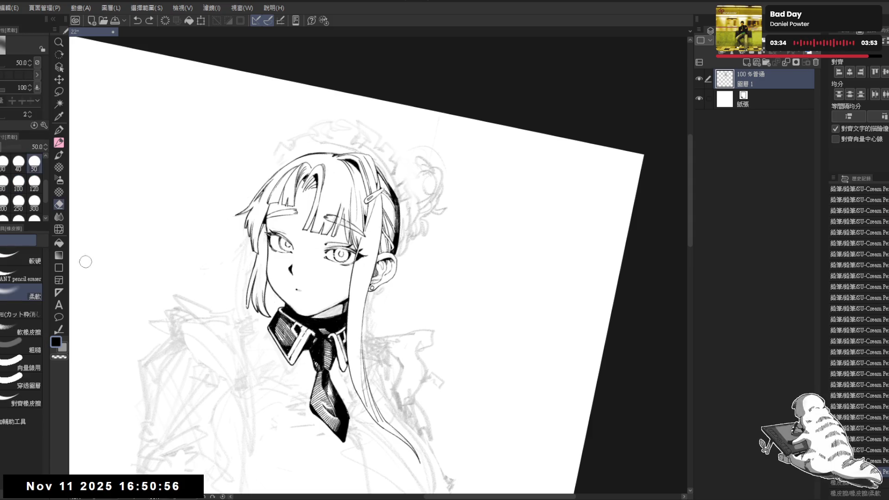
pyautogui.click(35, 250)
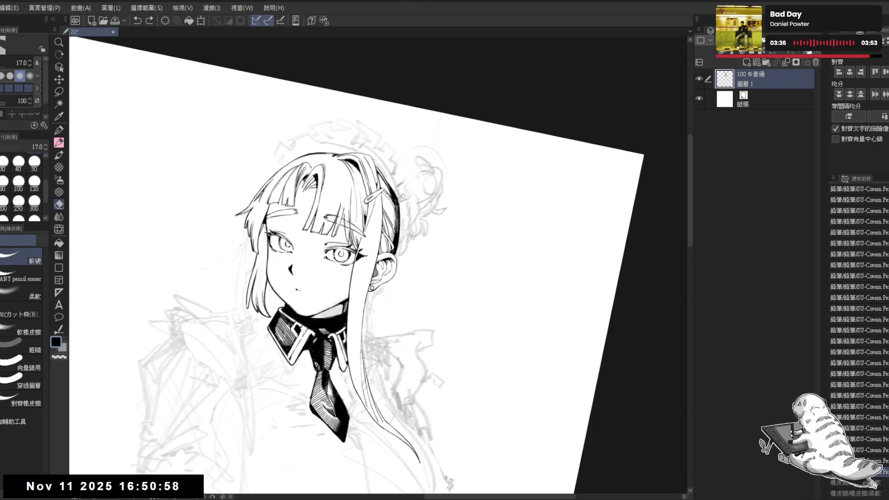
pyautogui.press(']')
pyautogui.moveTo(397, 190); pyautogui.dragTo(400, 218)
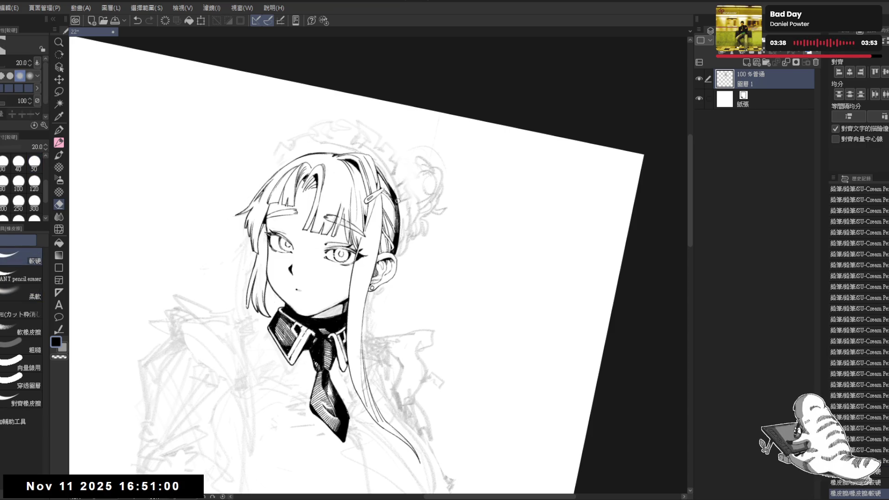
pyautogui.press('p')
pyautogui.moveTo(371, 159)
pyautogui.mouseDown()
pyautogui.moveTo(377, 181)
pyautogui.moveTo(363, 170)
pyautogui.mouseUp()
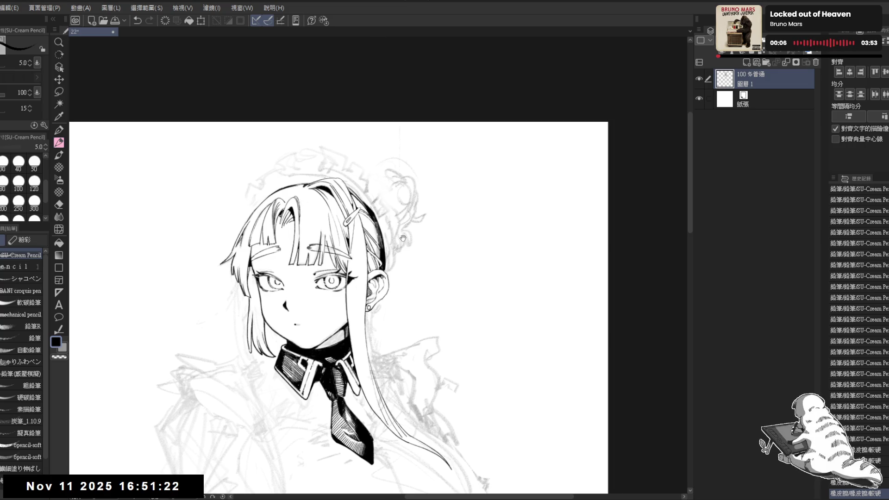
# Erase stray marks above the head and hair, resizing the eraser as needed
pyautogui.press('e')
pyautogui.press(']')
pyautogui.press(']')
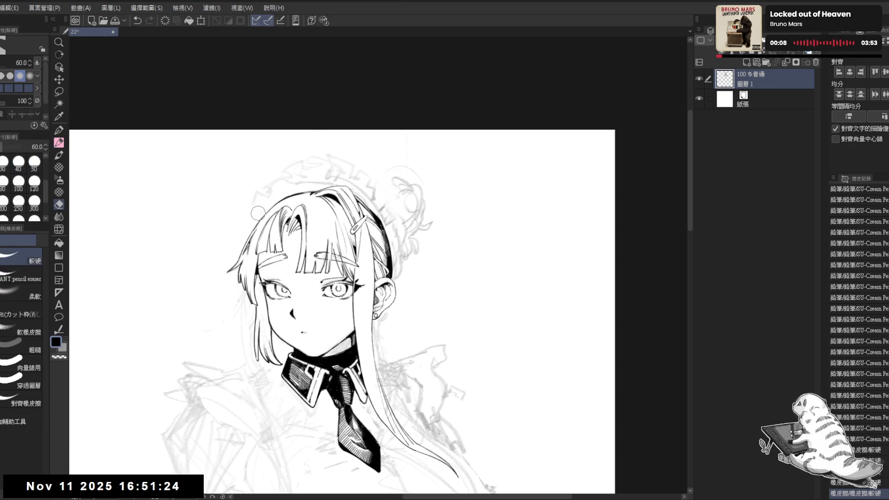
pyautogui.press('p')
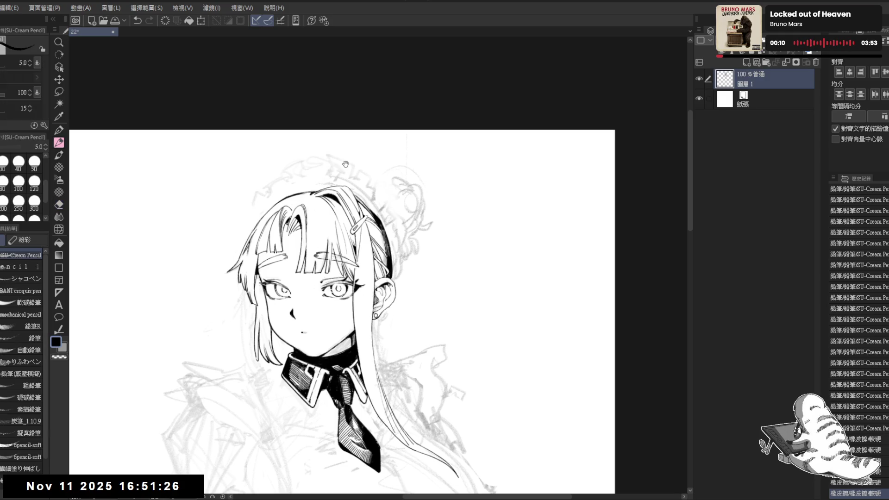
pyautogui.press('e')
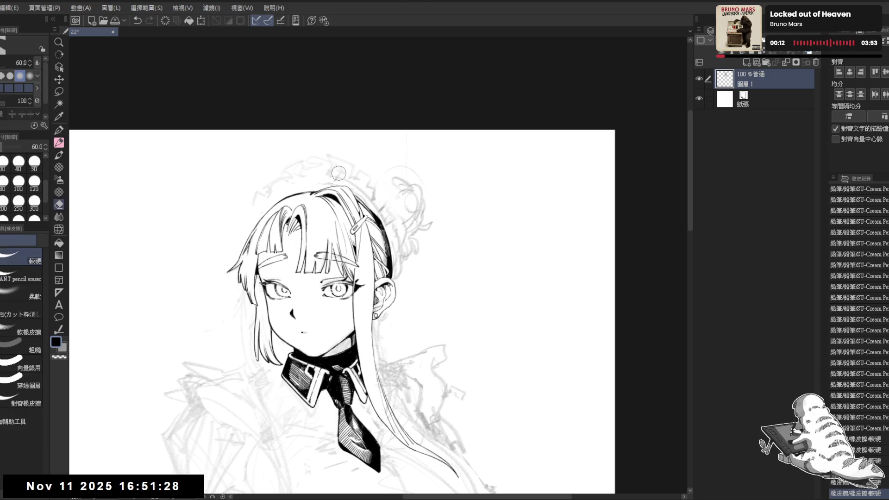
pyautogui.moveTo(326, 181)
pyautogui.mouseDown()
pyautogui.moveTo(327, 156)
pyautogui.moveTo(306, 160)
pyautogui.moveTo(347, 158)
pyautogui.mouseUp()
pyautogui.press(']')
pyautogui.moveTo(410, 134); pyautogui.dragTo(406, 152)
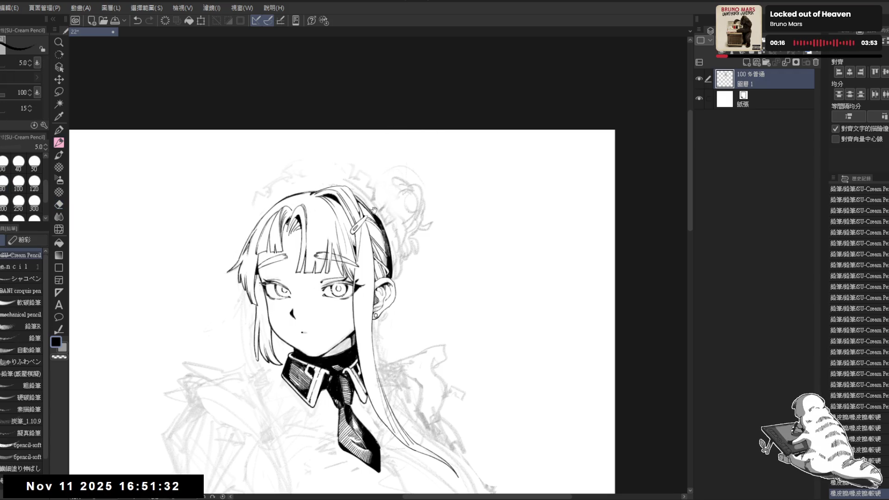
pyautogui.moveTo(304, 177)
pyautogui.mouseDown()
pyautogui.moveTo(307, 135)
pyautogui.moveTo(318, 148)
pyautogui.mouseUp()
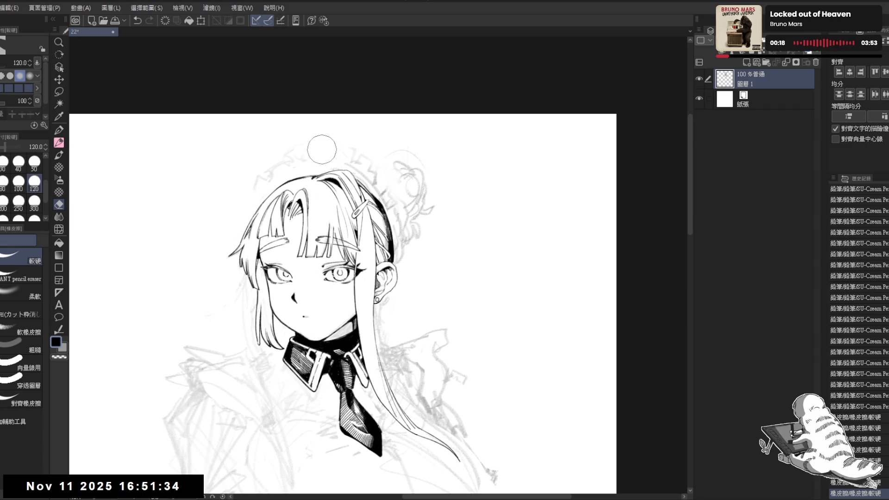
pyautogui.press('[')
pyautogui.moveTo(397, 219); pyautogui.dragTo(389, 206)
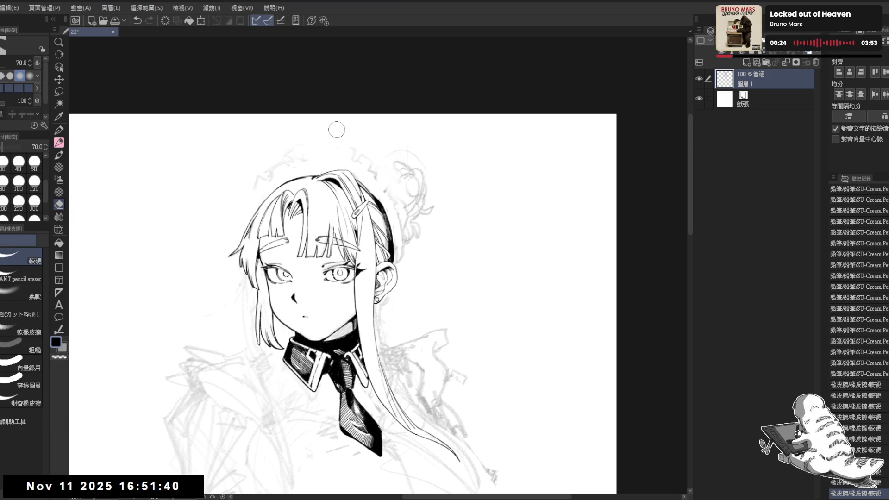
# Clean up the hair and line strokes beside the ear
pyautogui.press('p')
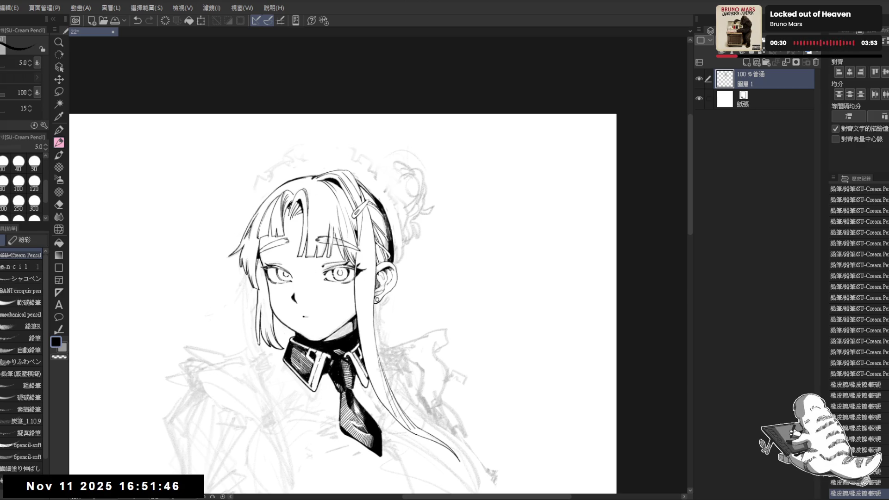
pyautogui.moveTo(402, 202); pyautogui.dragTo(380, 177)
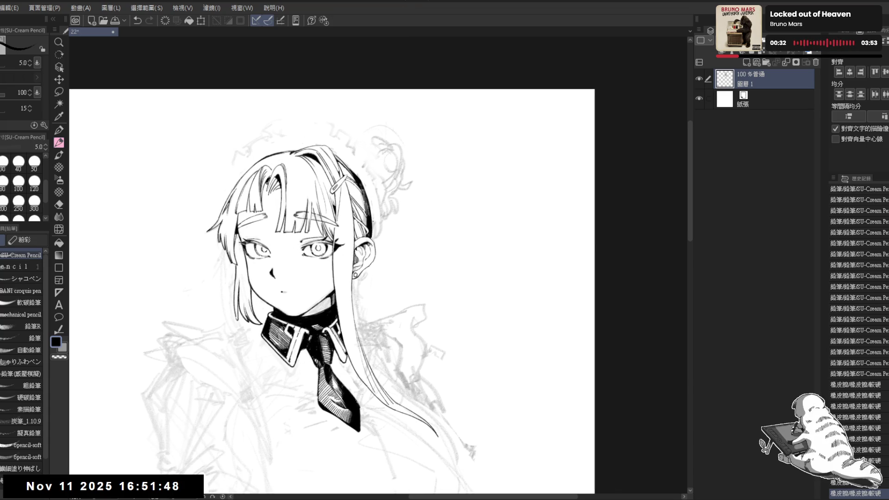
pyautogui.moveTo(356, 223); pyautogui.dragTo(344, 197)
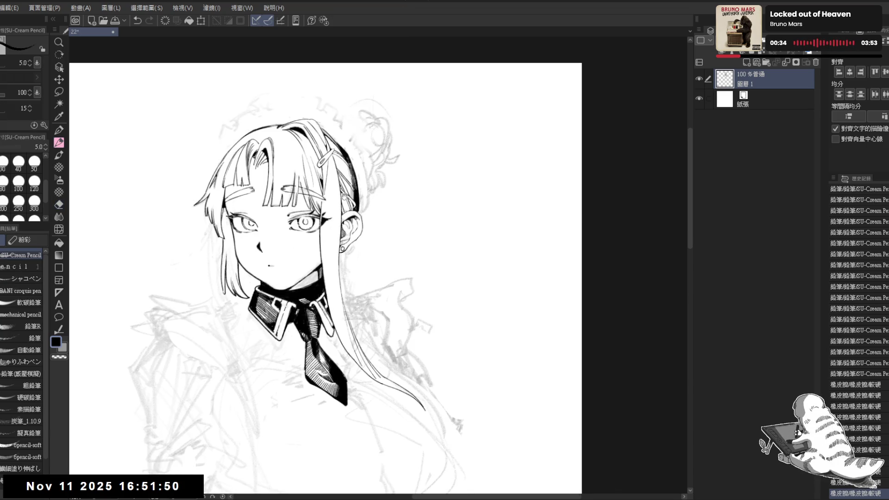
pyautogui.moveTo(353, 164); pyautogui.dragTo(359, 213)
pyautogui.press('e')
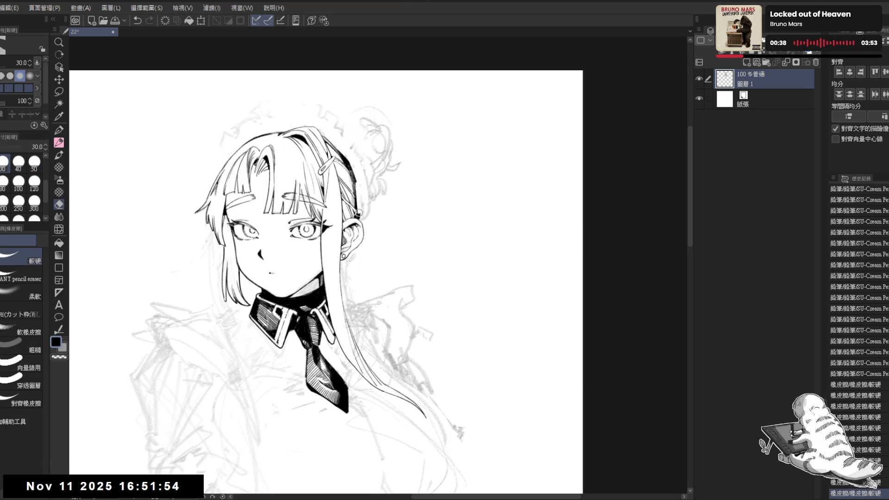
pyautogui.press('p')
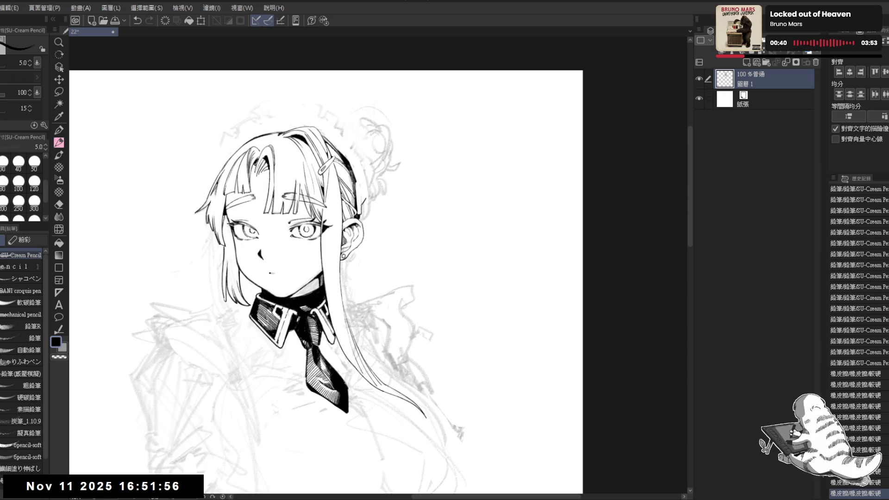
pyautogui.press('e')
pyautogui.moveTo(365, 167); pyautogui.dragTo(366, 203)
pyautogui.press('p')
pyautogui.press('e')
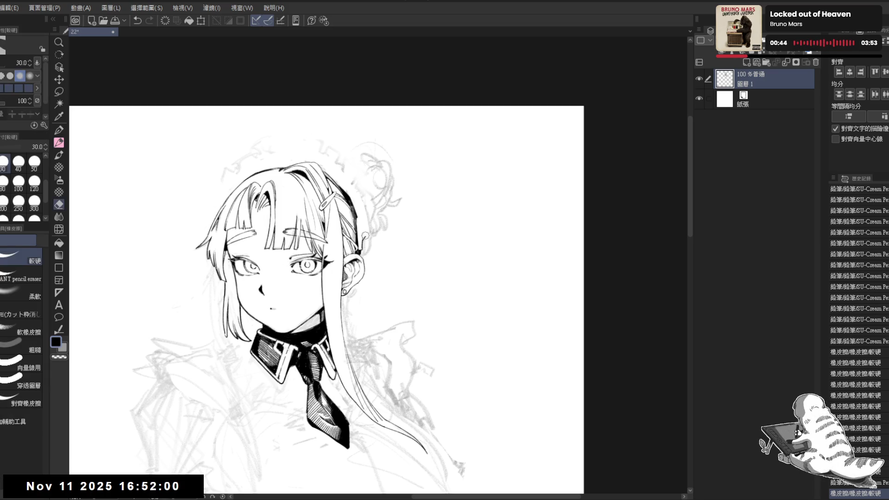
pyautogui.moveTo(365, 235); pyautogui.dragTo(361, 247)
pyautogui.press('p')
pyautogui.hotkey('ctrl', 'z')
pyautogui.hotkey('ctrl', 'z')
pyautogui.hotkey('ctrl', 'z')
# Tidy the hair line by the ear and ink the small headdress frill beside it
pyautogui.press('e')
pyautogui.scroll(1, 352, 190)
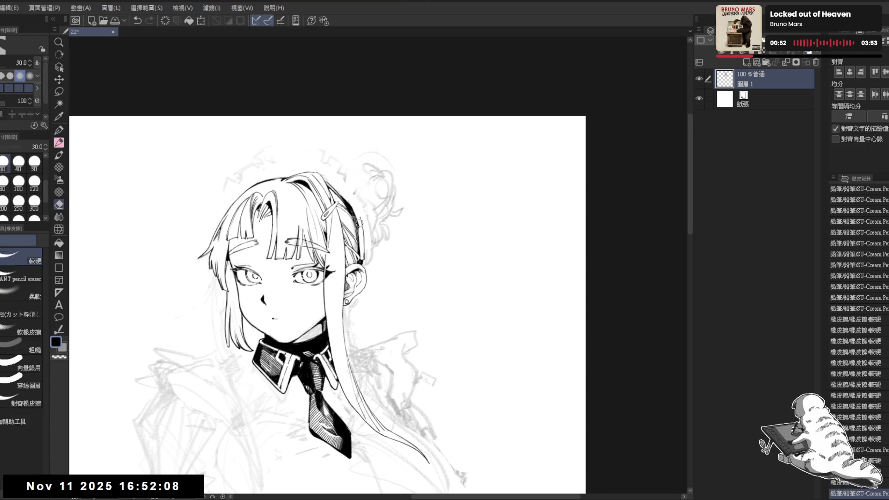
pyautogui.moveTo(358, 213); pyautogui.dragTo(359, 222)
pyautogui.press('p')
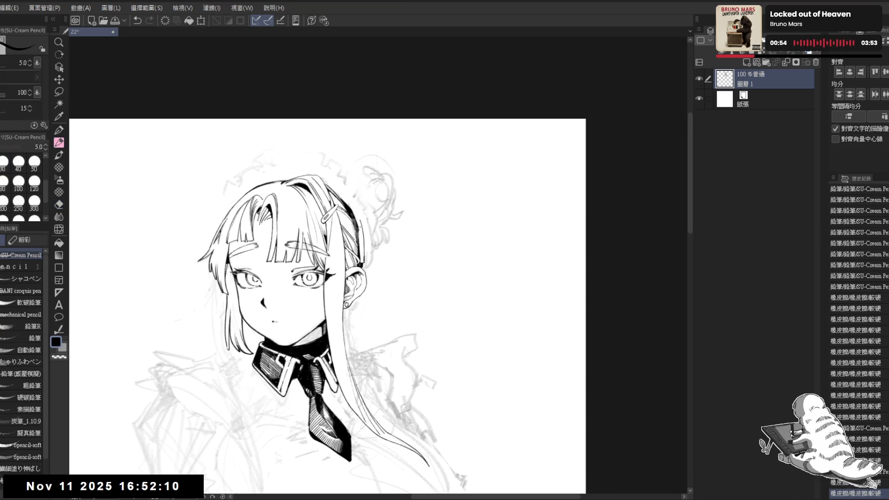
pyautogui.scroll(-1, 364, 201)
pyautogui.moveTo(363, 201); pyautogui.dragTo(364, 221)
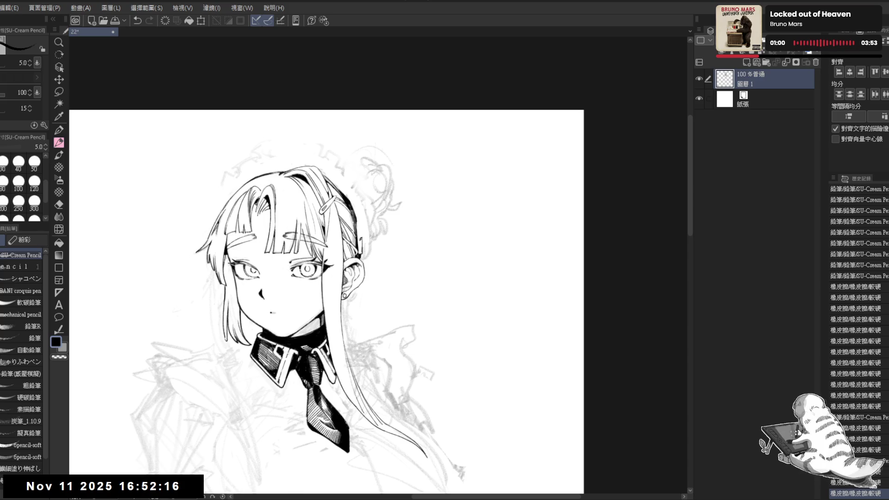
pyautogui.moveTo(352, 208)
pyautogui.mouseDown()
pyautogui.moveTo(366, 232)
pyautogui.moveTo(357, 197)
pyautogui.moveTo(368, 215)
pyautogui.moveTo(361, 223)
pyautogui.moveTo(373, 262)
pyautogui.mouseUp()
pyautogui.click(354, 169)
# Erase a stray mark near the ear and ink small marks at the frill's edge
pyautogui.scroll(3, 365, 229)
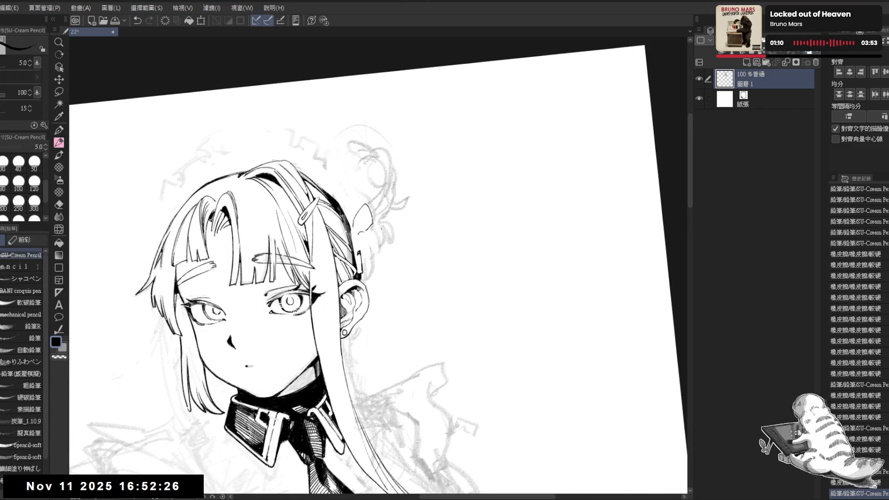
pyautogui.press('e')
pyautogui.press('p')
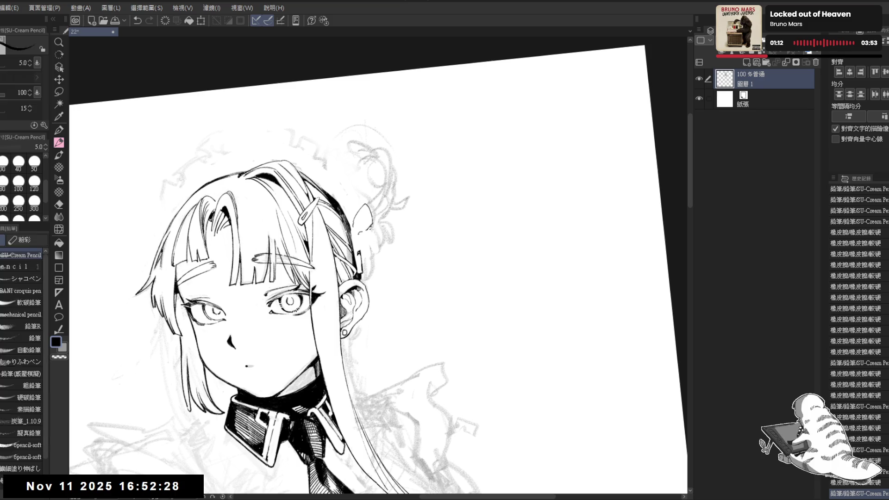
pyautogui.press('e')
pyautogui.moveTo(365, 227); pyautogui.dragTo(368, 229)
pyautogui.press('p')
pyautogui.press('e')
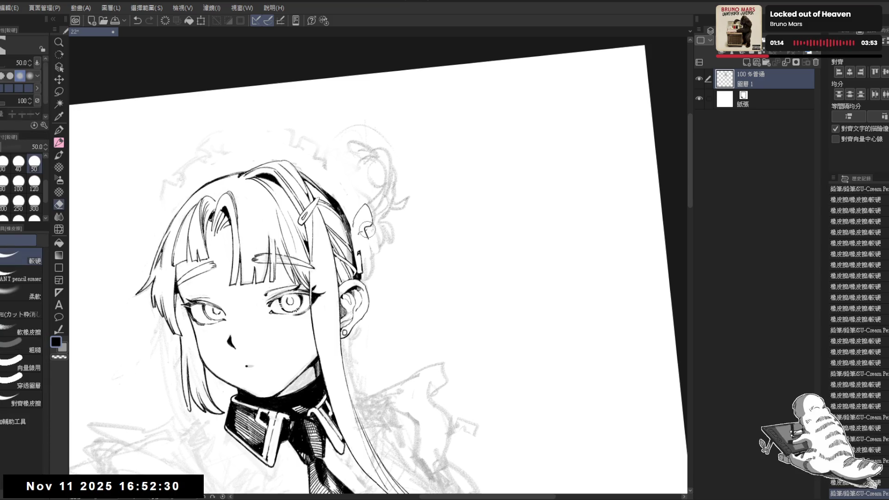
pyautogui.click(367, 229)
pyautogui.press('p')
pyautogui.click(367, 232)
pyautogui.click(367, 233)
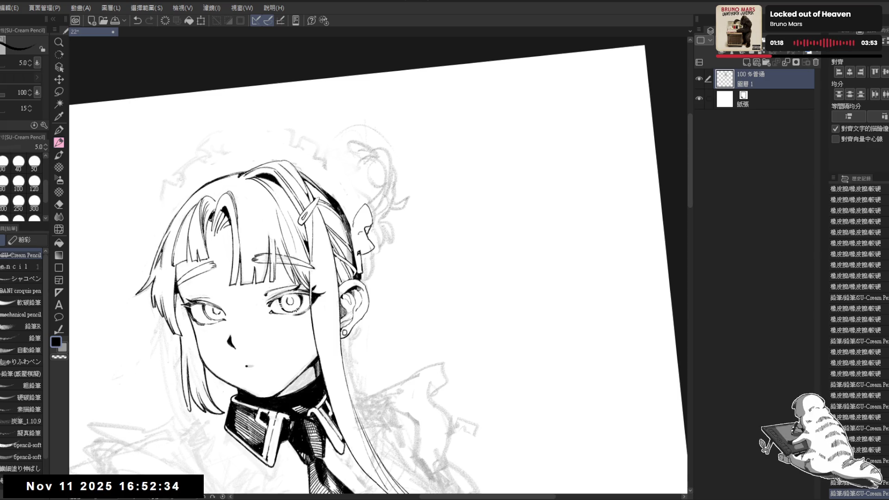
pyautogui.click(367, 231)
# Clean up small marks by the ear and touch up the frill beside it
pyautogui.press('e')
pyautogui.click(353, 234)
pyautogui.press('p')
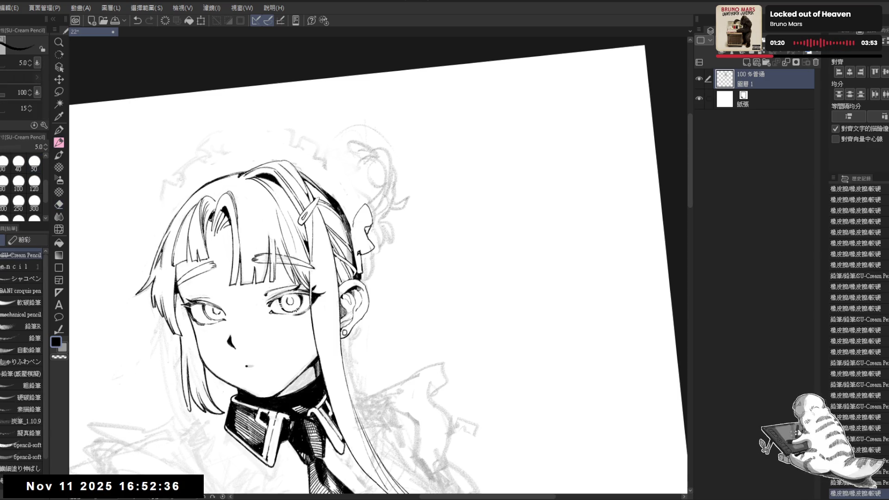
pyautogui.click(367, 231)
pyautogui.press('e')
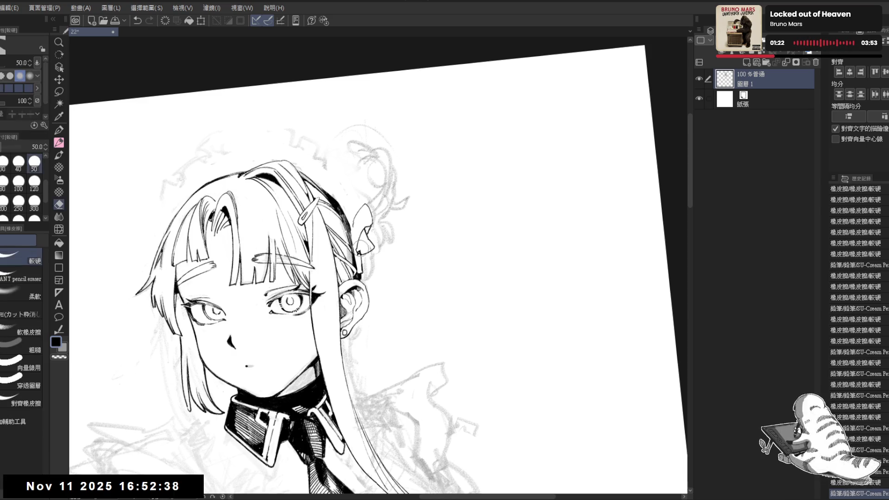
pyautogui.click(360, 254)
pyautogui.press('p')
pyautogui.click(367, 232)
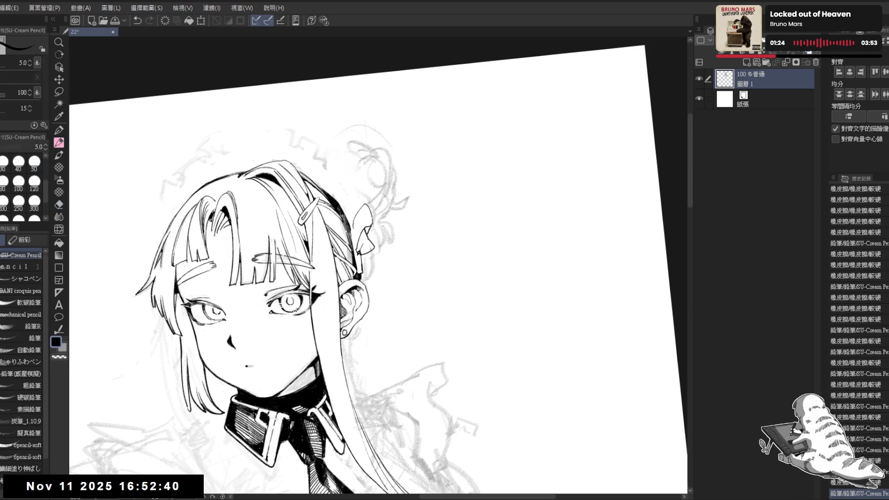
# Straighten the canvas view and ink more ruffle strokes on the headdress beside the hair
pyautogui.hotkey('ctrl', '@')
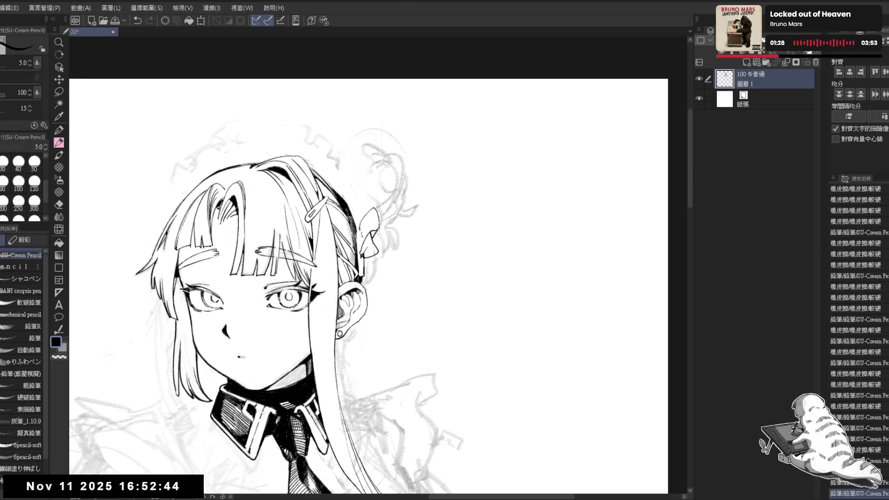
pyautogui.scroll(1, 368, 286)
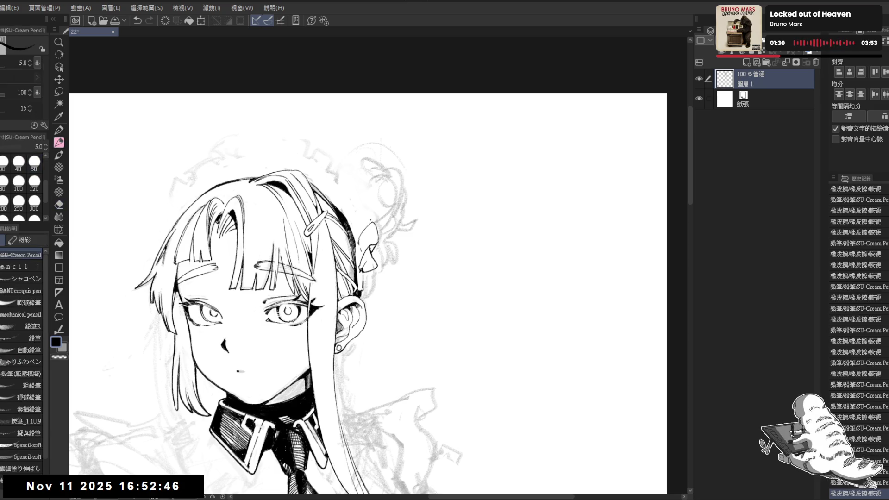
pyautogui.scroll(1, 368, 294)
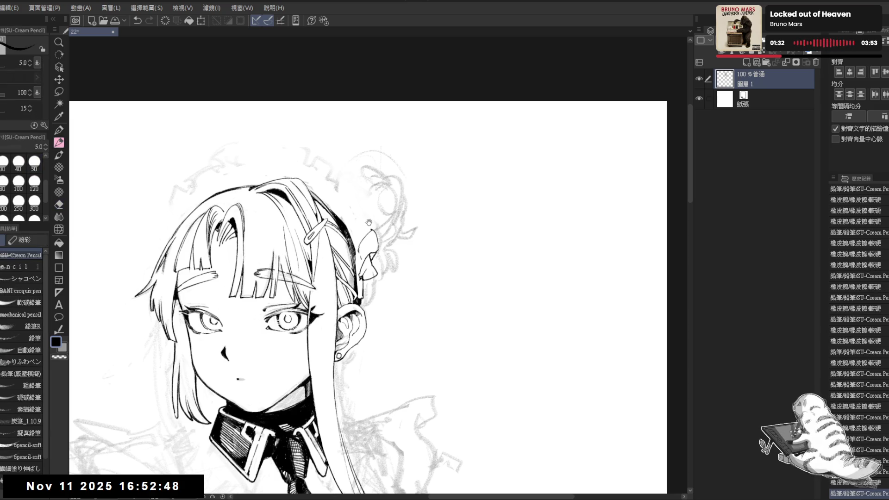
pyautogui.click(349, 188)
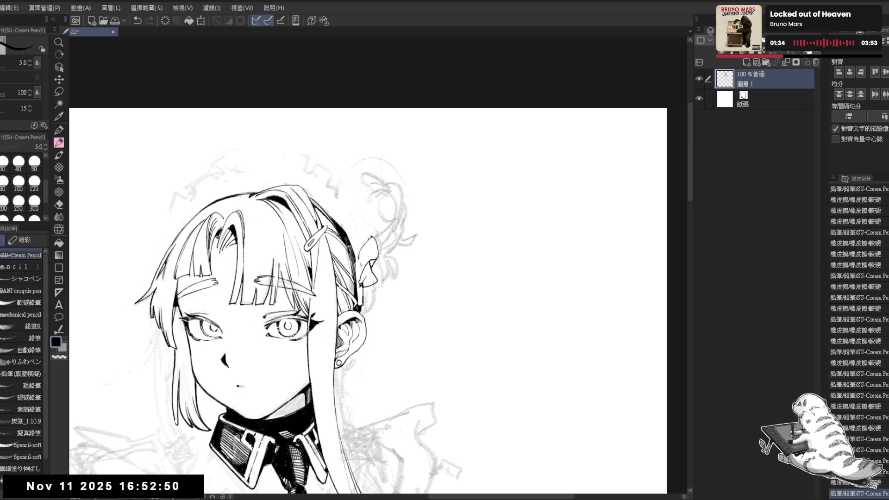
pyautogui.click(349, 188)
pyautogui.click(349, 188)
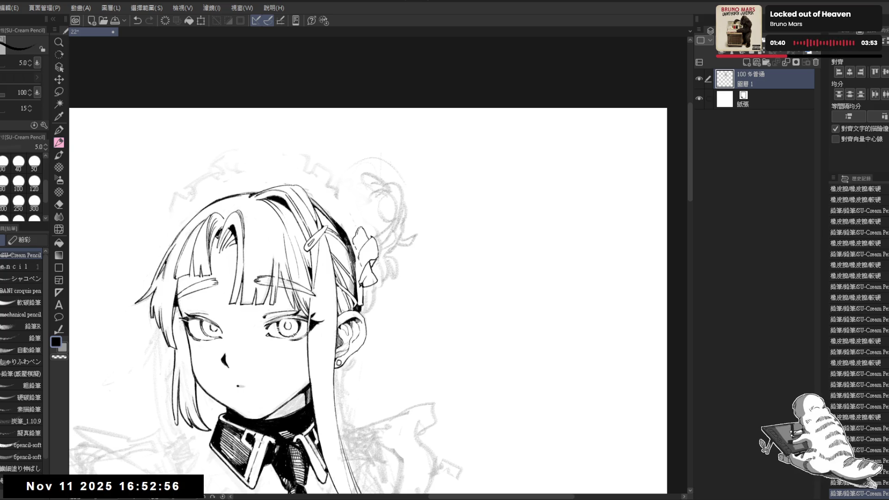
pyautogui.moveTo(356, 217)
pyautogui.mouseDown()
pyautogui.moveTo(359, 233)
pyautogui.moveTo(350, 195)
pyautogui.moveTo(362, 219)
pyautogui.mouseUp()
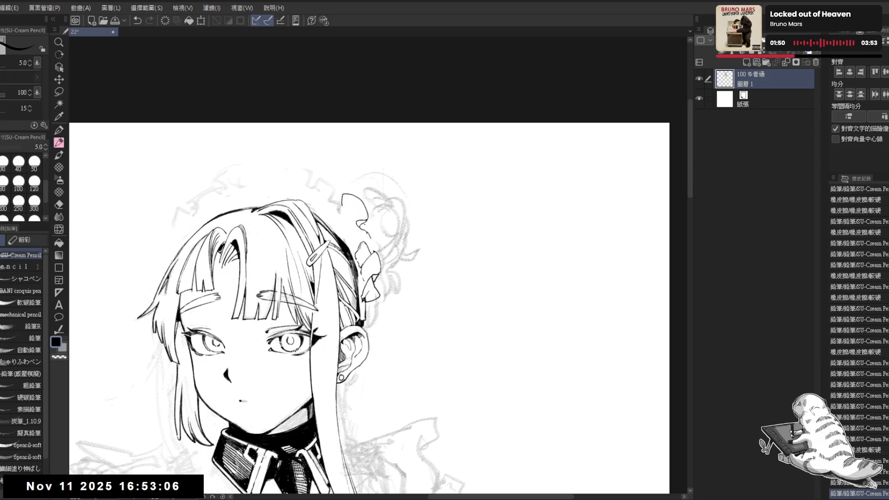
pyautogui.moveTo(368, 225); pyautogui.dragTo(360, 236)
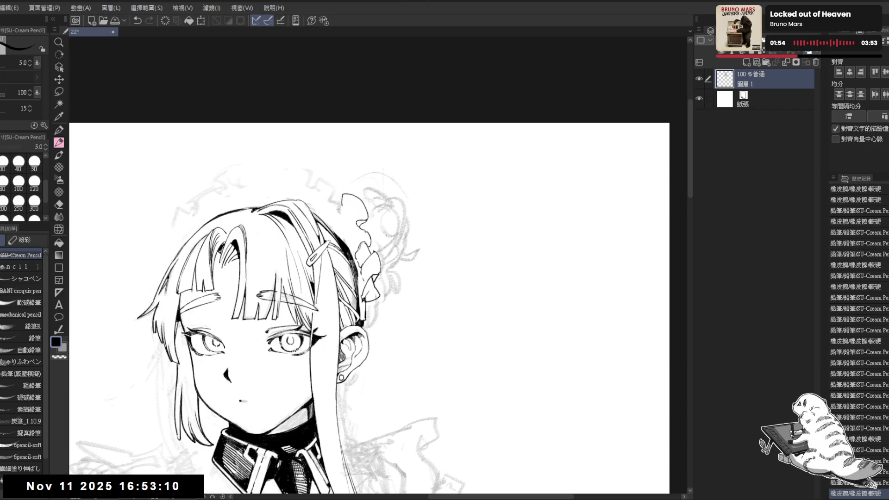
pyautogui.moveTo(362, 223)
pyautogui.mouseDown()
pyautogui.moveTo(349, 231)
pyautogui.moveTo(350, 246)
pyautogui.moveTo(356, 229)
pyautogui.mouseUp()
pyautogui.press('e')
pyautogui.press('p')
# Zoom out twice and pan to see the whole drawing
pyautogui.hotkey('ctrl', '-')
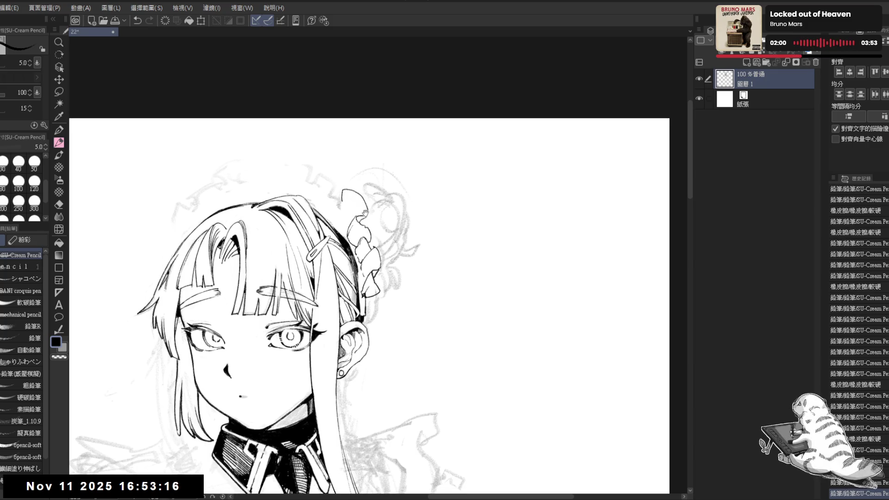
pyautogui.hotkey('ctrl', '-')
pyautogui.moveTo(179, 258); pyautogui.dragTo(357, 258)
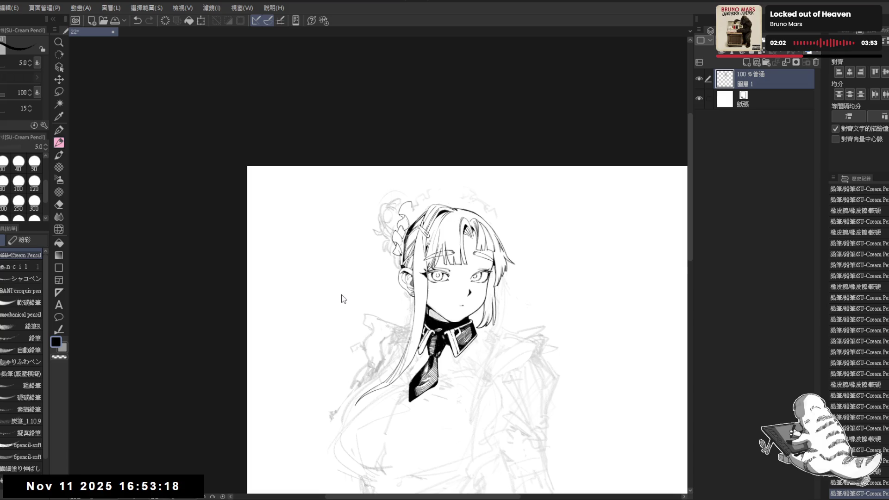
pyautogui.moveTo(341, 298); pyautogui.dragTo(163, 298)
pyautogui.scroll(1, 321, 313)
pyautogui.scroll(1, 321, 313)
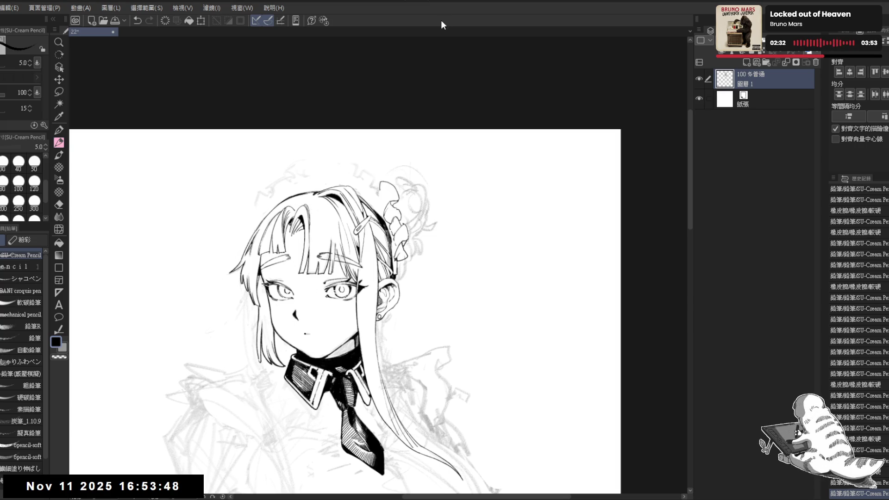
# Zoom in on the hair ornament and erase stray lines around the headdress and hair clip
pyautogui.moveTo(367, 213); pyautogui.dragTo(357, 207)
pyautogui.keyDown('ctrl'); pyautogui.click(364, 197); pyautogui.keyUp('ctrl')
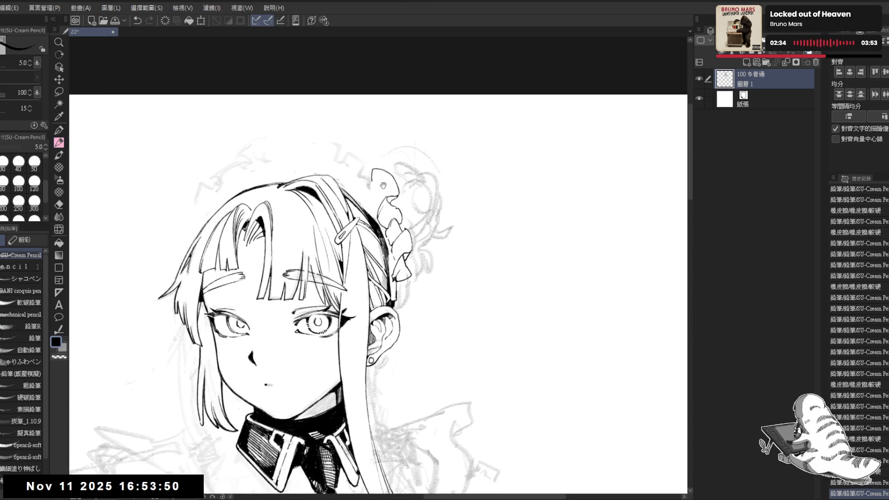
pyautogui.keyDown('ctrl'); pyautogui.click(365, 214); pyautogui.keyUp('ctrl')
pyautogui.moveTo(380, 196); pyautogui.dragTo(382, 191)
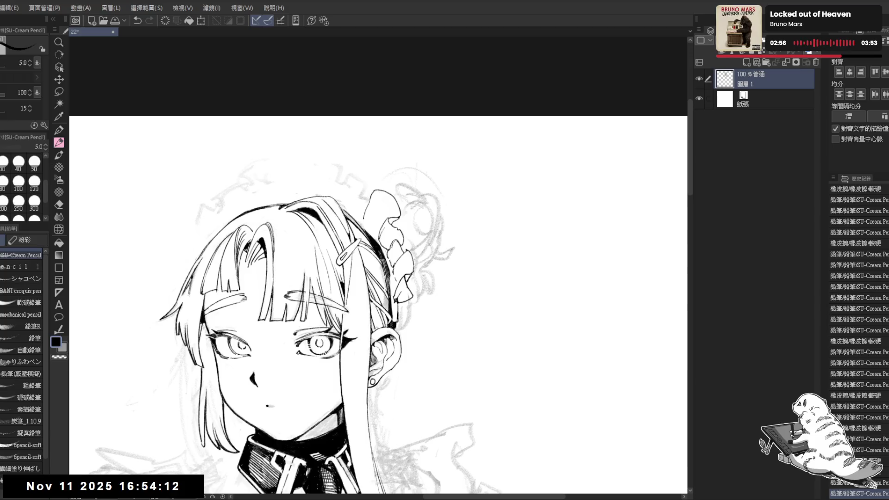
pyautogui.moveTo(363, 212); pyautogui.dragTo(370, 219)
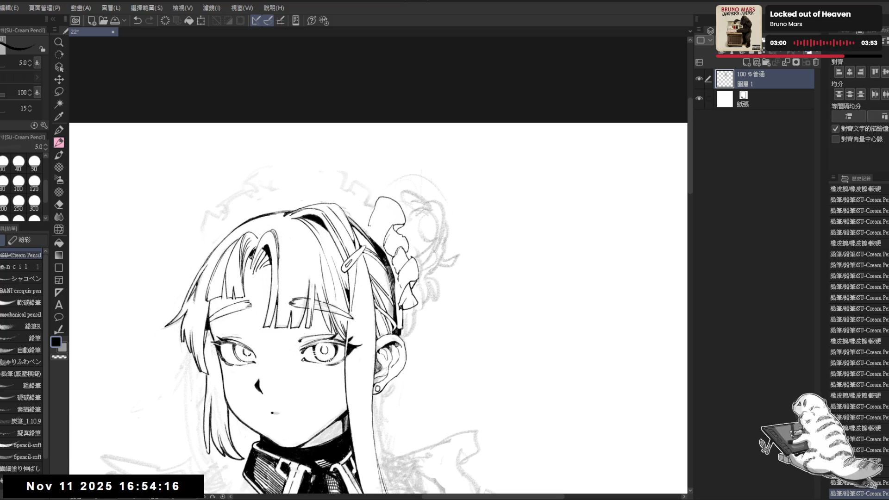
pyautogui.moveTo(366, 218)
pyautogui.mouseDown()
pyautogui.moveTo(370, 233)
pyautogui.moveTo(368, 227)
pyautogui.mouseUp()
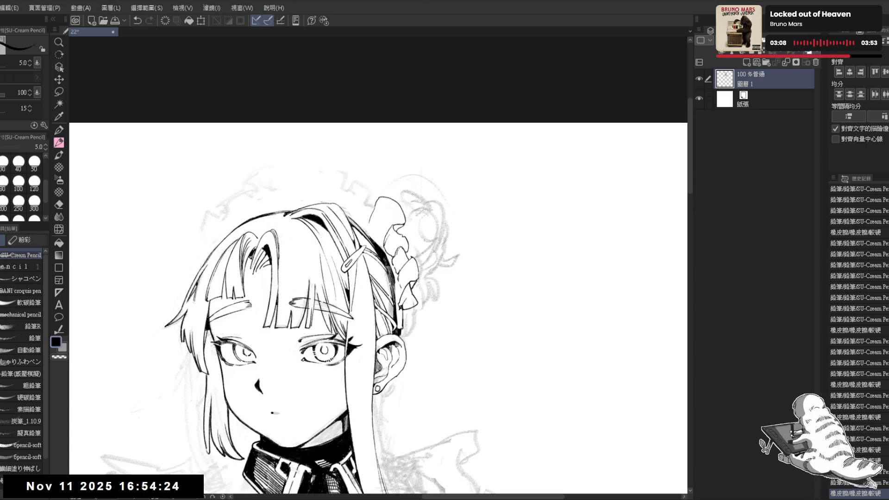
pyautogui.press('e')
pyautogui.moveTo(369, 216); pyautogui.dragTo(376, 207)
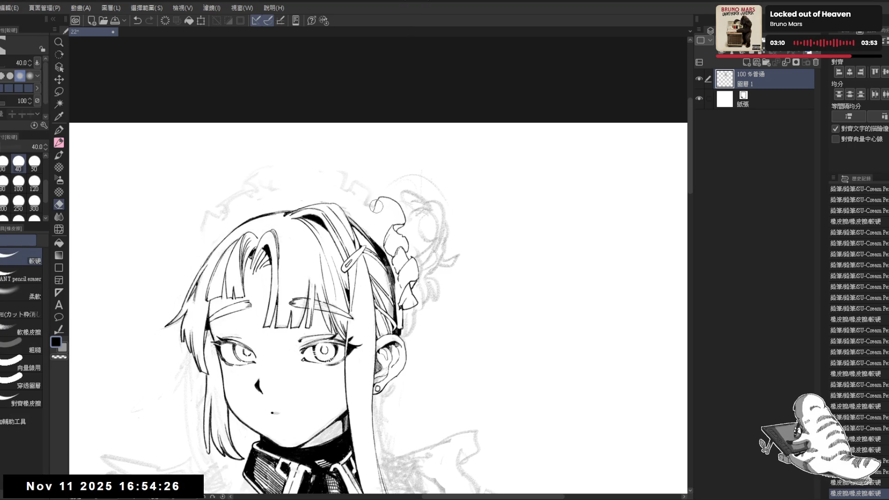
pyautogui.press('p')
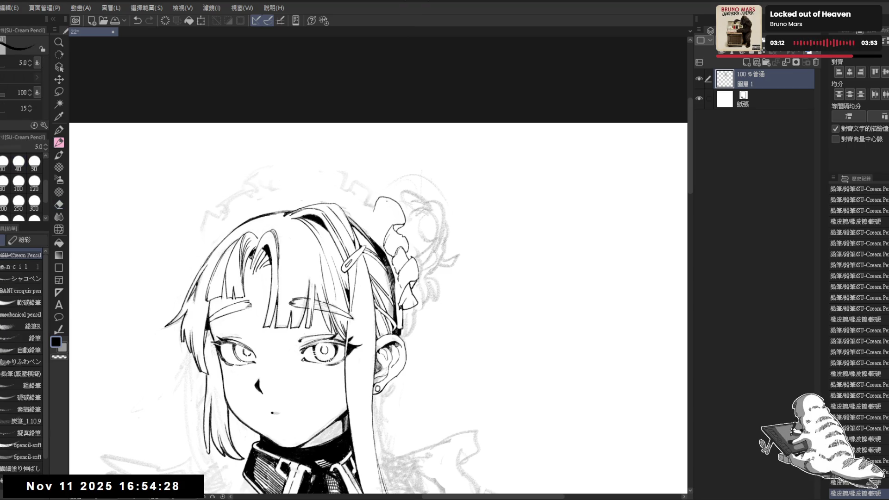
pyautogui.press('e')
pyautogui.moveTo(383, 194)
pyautogui.mouseDown()
pyautogui.moveTo(370, 208)
pyautogui.moveTo(388, 250)
pyautogui.moveTo(357, 210)
pyautogui.mouseUp()
pyautogui.press('p')
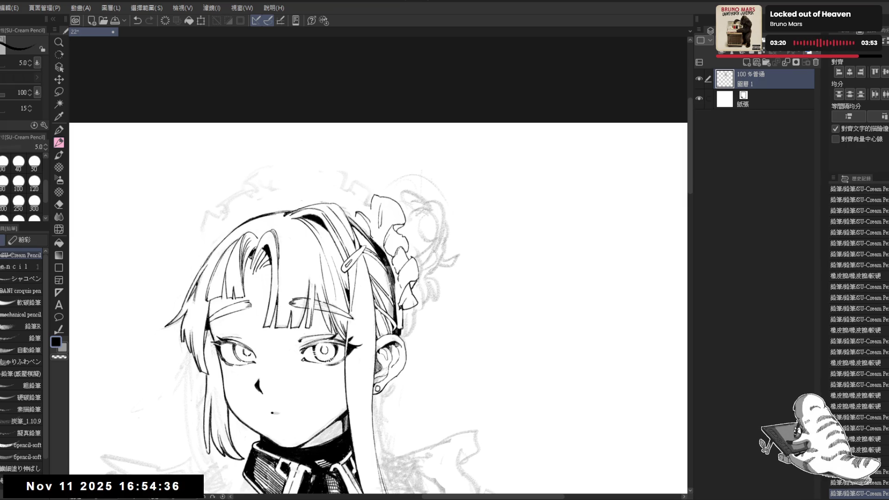
# Undo a hair stroke and erase stray marks along the hair lines and near the ear
pyautogui.hotkey('ctrl', 'z')
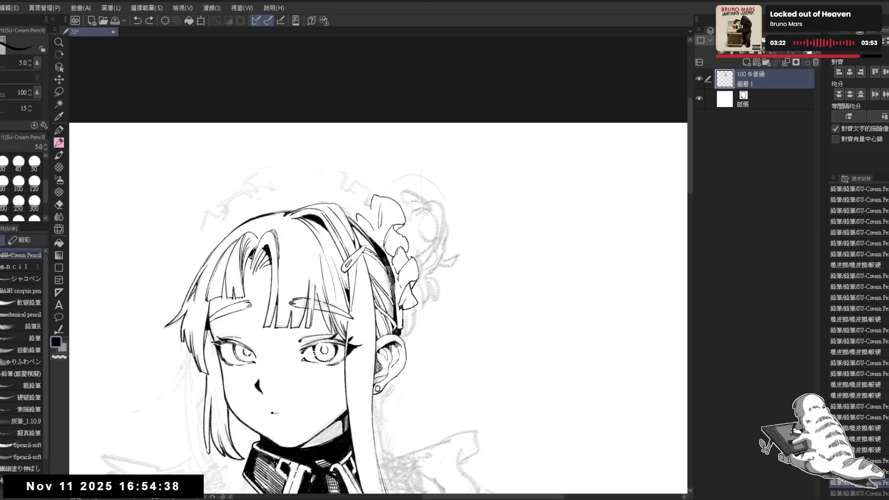
pyautogui.moveTo(363, 214); pyautogui.dragTo(357, 222)
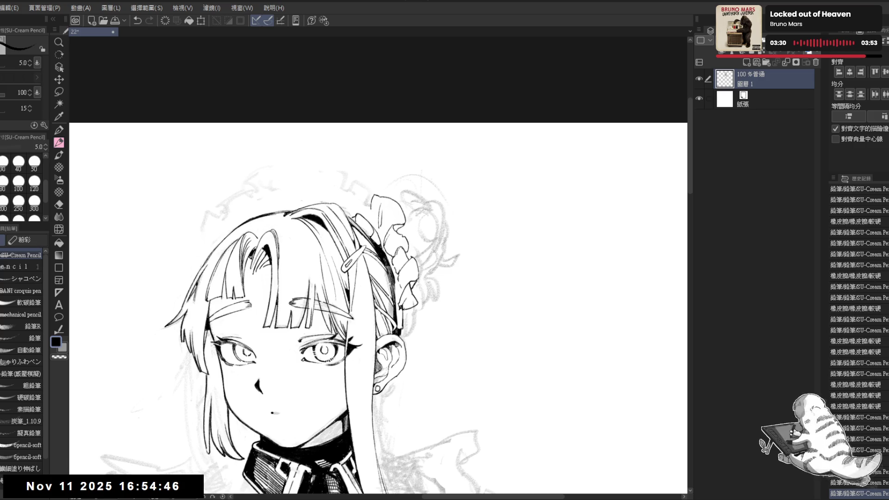
pyautogui.press('e')
pyautogui.moveTo(397, 306)
pyautogui.mouseDown()
pyautogui.moveTo(401, 316)
pyautogui.moveTo(391, 304)
pyautogui.mouseUp()
pyautogui.press('p')
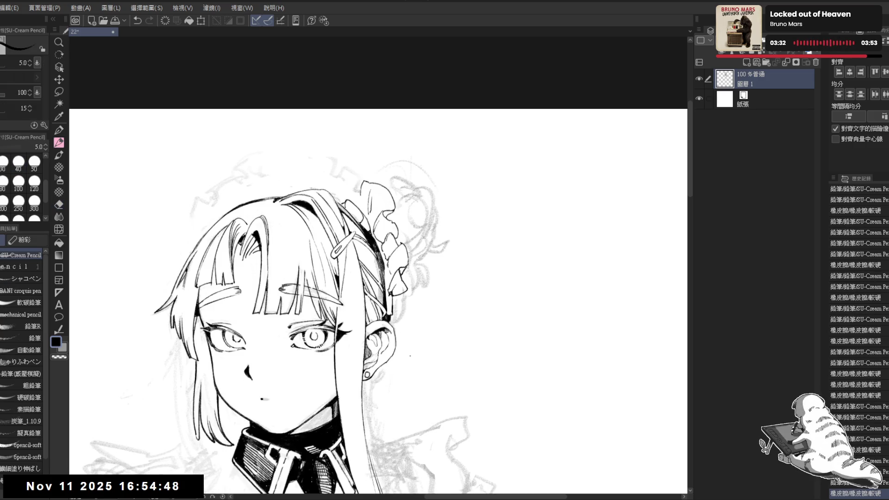
pyautogui.moveTo(402, 343); pyautogui.dragTo(389, 321)
pyautogui.moveTo(385, 288); pyautogui.dragTo(379, 287)
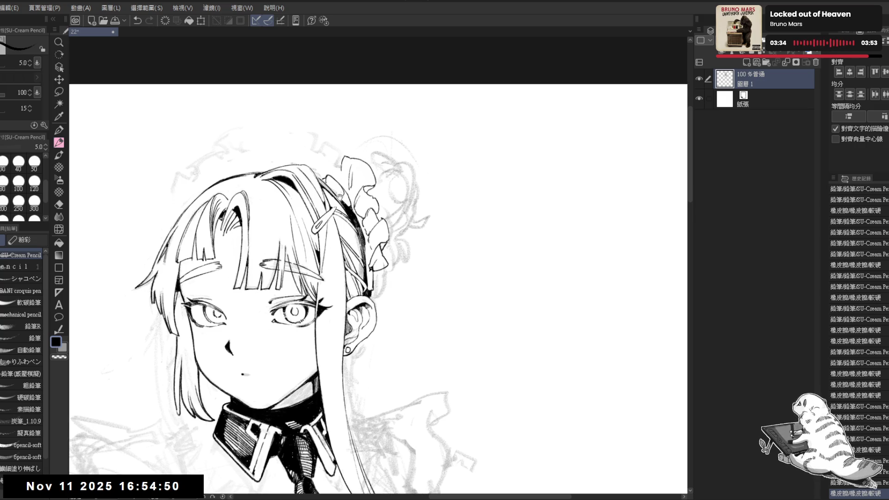
pyautogui.press('e')
pyautogui.moveTo(355, 227); pyautogui.dragTo(343, 206)
pyautogui.press('p')
# Tilt the canvas and clean up leftover lines near the hair ornament
pyautogui.moveTo(380, 297)
pyautogui.mouseDown()
pyautogui.moveTo(352, 324)
pyautogui.moveTo(394, 287)
pyautogui.moveTo(369, 270)
pyautogui.moveTo(370, 278)
pyautogui.moveTo(378, 262)
pyautogui.moveTo(365, 260)
pyautogui.moveTo(363, 238)
pyautogui.mouseUp()
pyautogui.press('e')
pyautogui.press('p')
pyautogui.press('e')
pyautogui.press('p')
pyautogui.press('e')
pyautogui.moveTo(365, 240); pyautogui.dragTo(371, 252)
pyautogui.press('p')
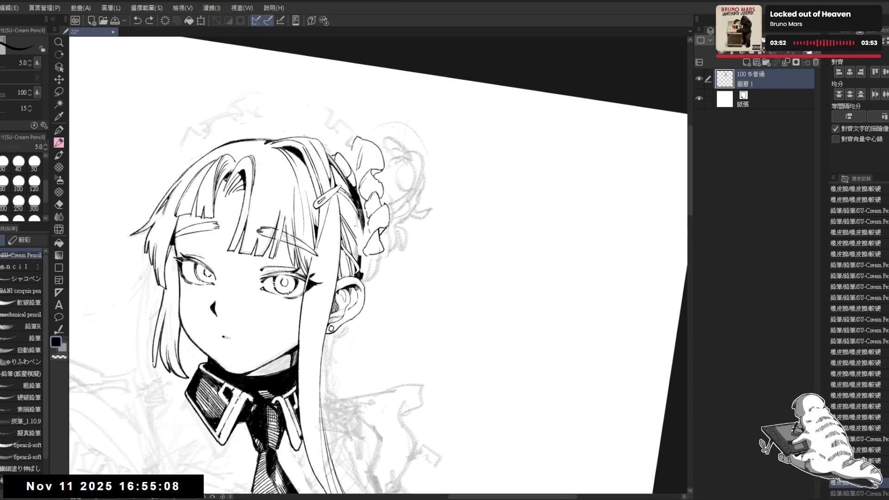
pyautogui.press('e')
pyautogui.moveTo(357, 250)
pyautogui.mouseDown()
pyautogui.moveTo(352, 226)
pyautogui.moveTo(359, 250)
pyautogui.mouseUp()
pyautogui.press('p')
pyautogui.press('e')
pyautogui.press('p')
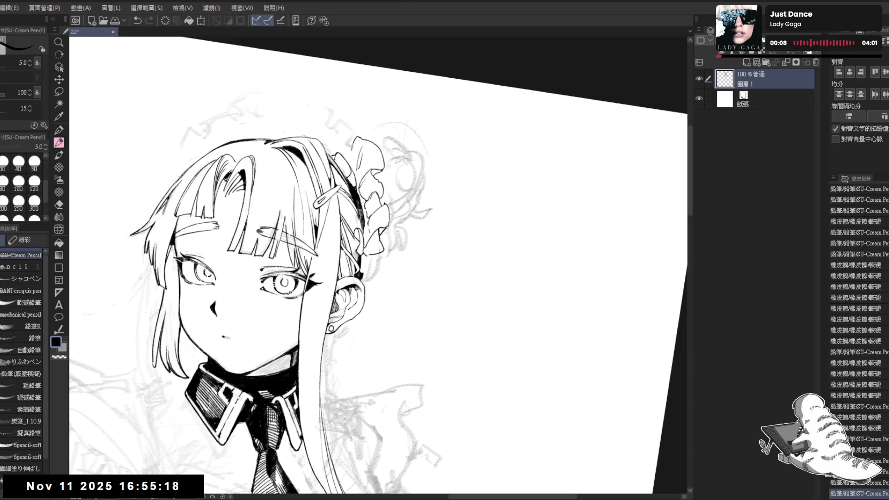
pyautogui.hotkey('ctrl', 'alt', '0')
pyautogui.scroll(-3, 347, 228)
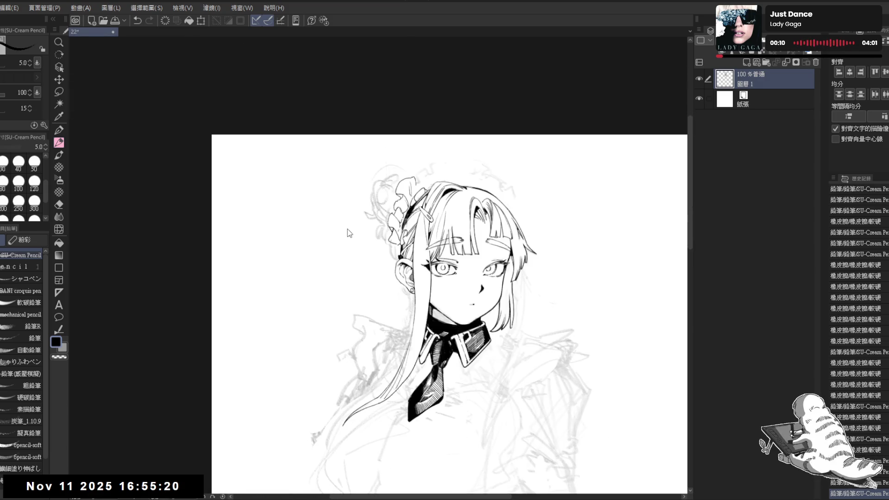
pyautogui.hotkey('ctrl', 'alt', '0')
pyautogui.hscroll(-1, 362, 271)
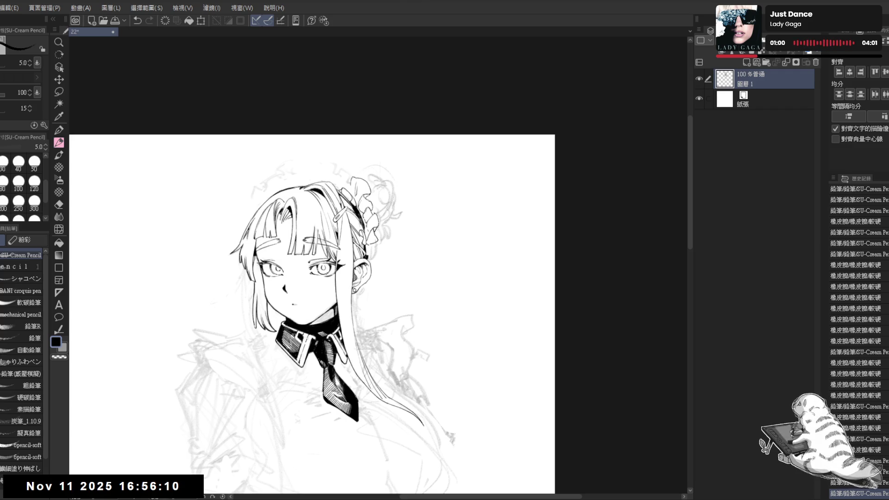
# Zoom in and erase stray marks beside the hair ribbon, undoing one pencil stroke
pyautogui.scroll(2, 405, 204)
pyautogui.press('e')
pyautogui.moveTo(338, 231)
pyautogui.mouseDown()
pyautogui.moveTo(325, 206)
pyautogui.moveTo(332, 203)
pyautogui.moveTo(342, 243)
pyautogui.mouseUp()
pyautogui.press('p')
pyautogui.press('e')
pyautogui.press('p')
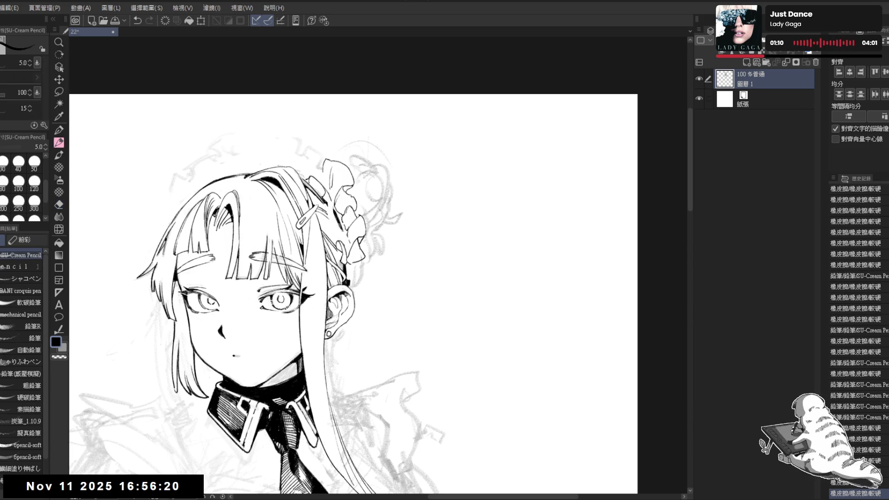
pyautogui.hotkey('ctrl', 'z')
pyautogui.hotkey('ctrl', 'z')
# Redraw a small stroke by the hair ribbon and add a tiny ink dot
pyautogui.moveTo(343, 234); pyautogui.dragTo(348, 253)
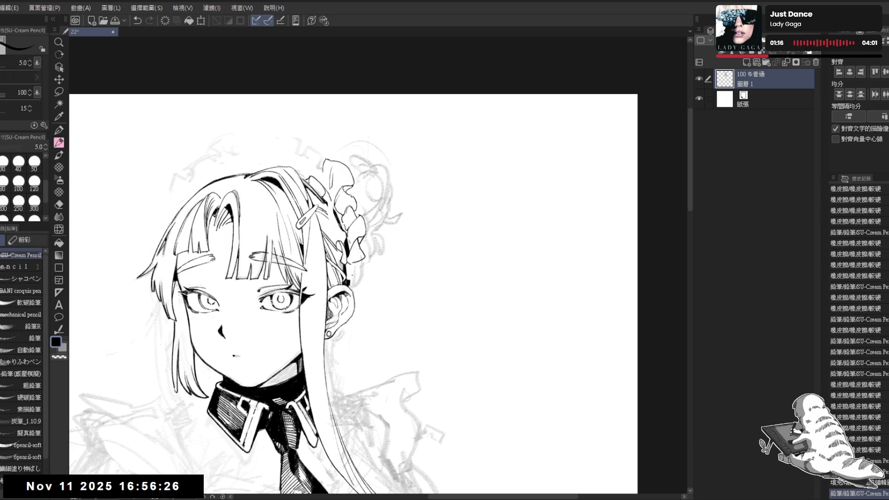
pyautogui.moveTo(350, 267); pyautogui.dragTo(350, 287)
pyautogui.hotkey('ctrl', 'z')
pyautogui.press('e')
pyautogui.press('p')
pyautogui.click(385, 380)
pyautogui.press('e')
pyautogui.press('p')
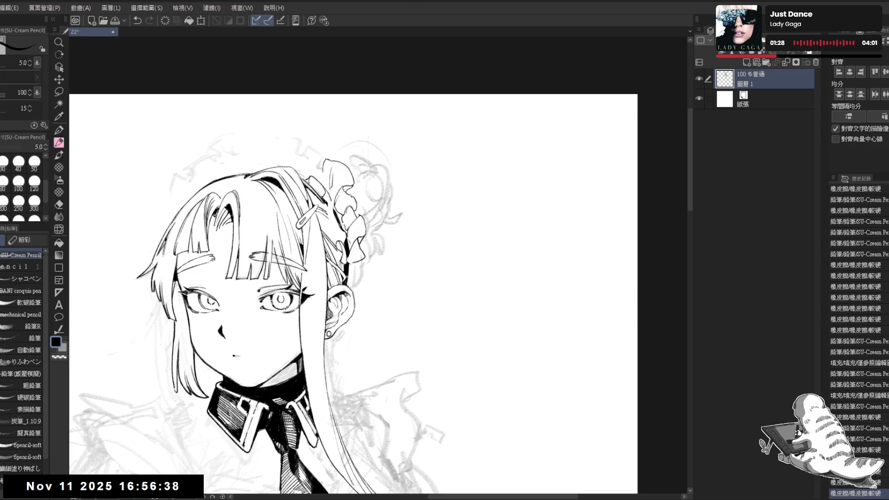
# Zoom out and flip the canvas view horizontally to check the drawing
pyautogui.scroll(-2, 379, 278)
pyautogui.scroll(-1, 379, 278)
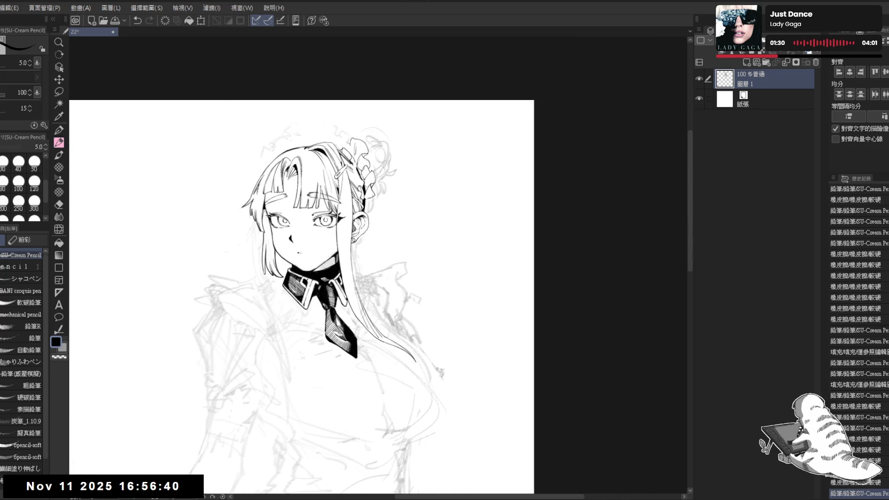
pyautogui.press('h')
pyautogui.press('h')
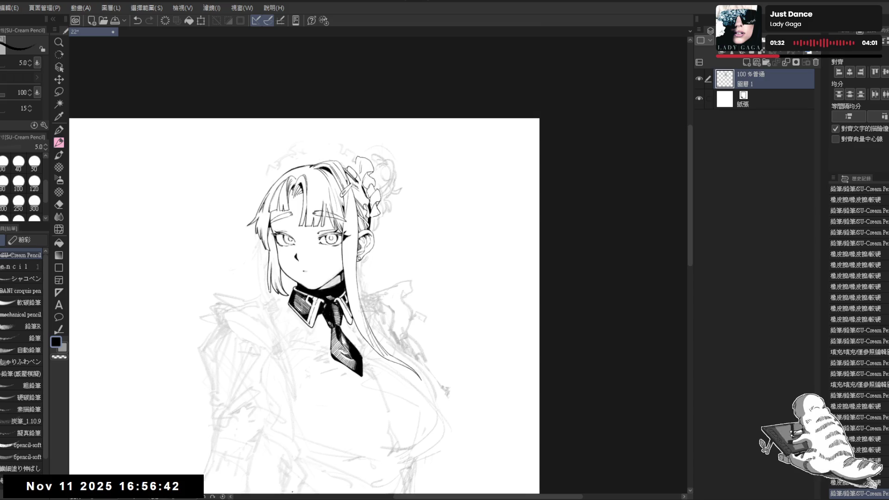
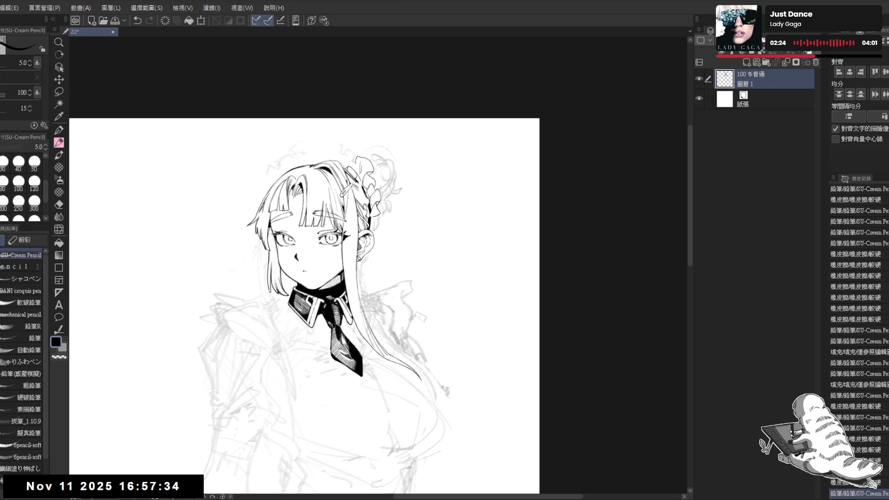
# Zoom in and rotate the canvas view around the face, then level it again
pyautogui.scroll(2, 310, 206)
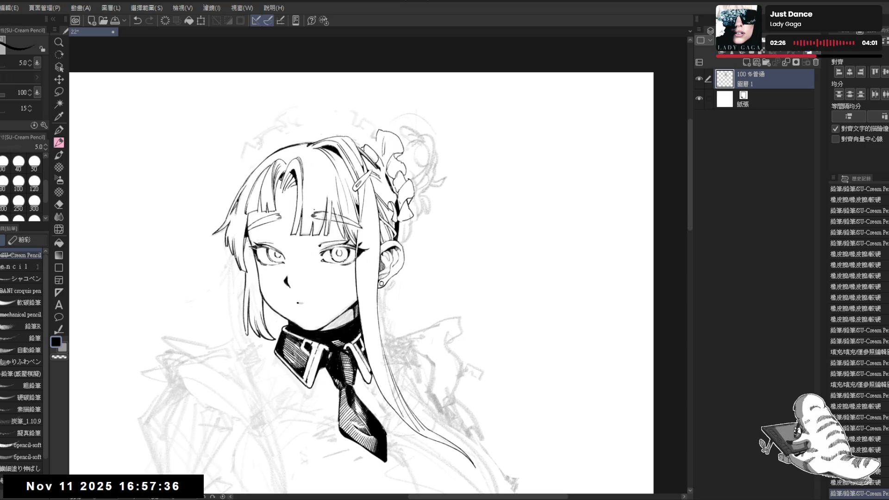
pyautogui.scroll(1, 384, 189)
pyautogui.press('e')
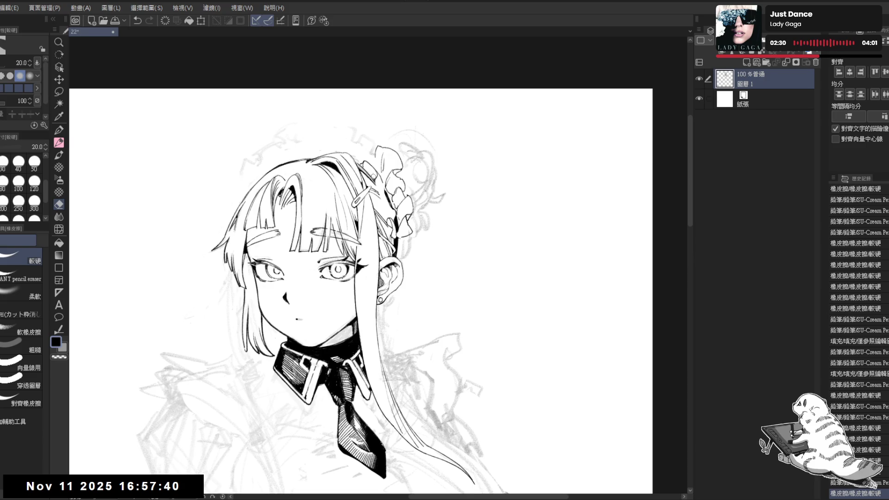
pyautogui.press('r')
pyautogui.moveTo(372, 173); pyautogui.dragTo(339, 158)
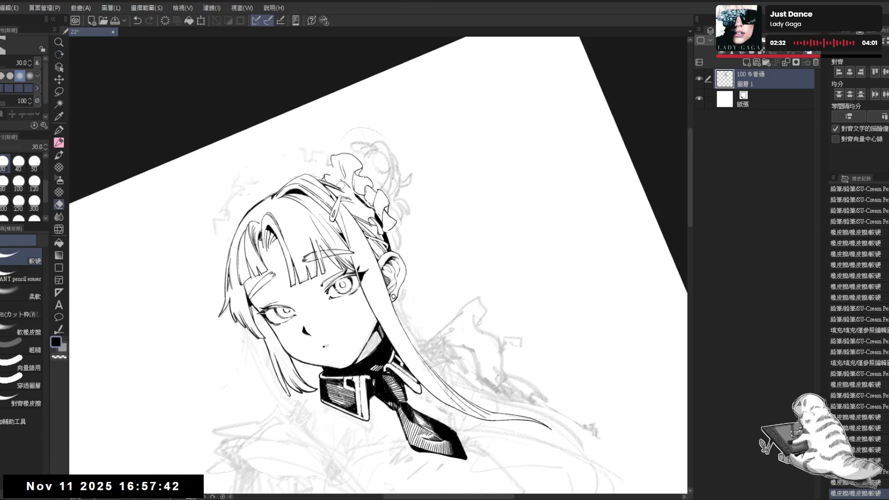
pyautogui.press('r')
pyautogui.moveTo(342, 189)
pyautogui.mouseDown()
pyautogui.moveTo(402, 185)
pyautogui.moveTo(385, 324)
pyautogui.mouseUp()
pyautogui.press('r')
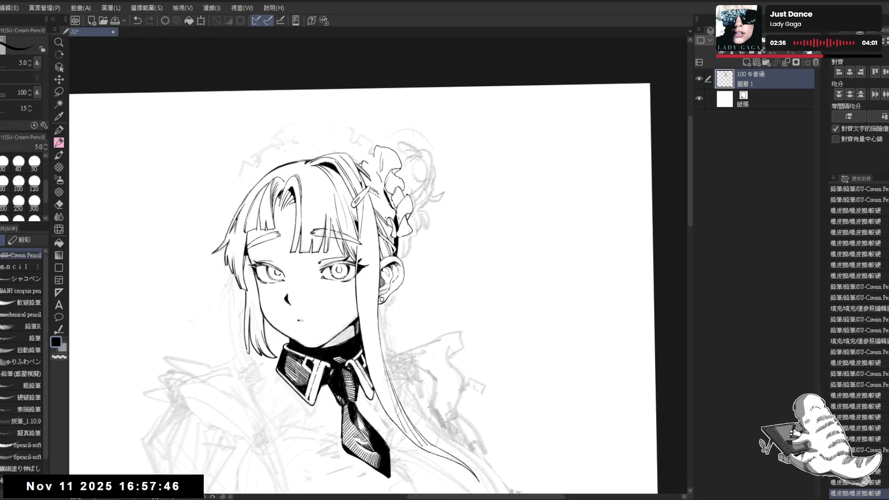
# Erase stray bits near the hair ornament and add a short SU-Cream Pencil stroke there
pyautogui.moveTo(383, 195)
pyautogui.mouseDown()
pyautogui.moveTo(393, 209)
pyautogui.moveTo(385, 216)
pyautogui.moveTo(391, 210)
pyautogui.mouseUp()
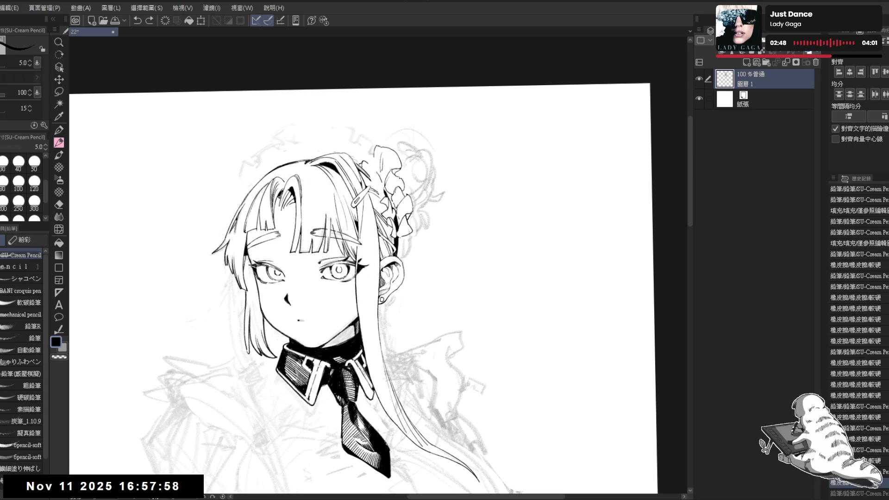
pyautogui.press('p')
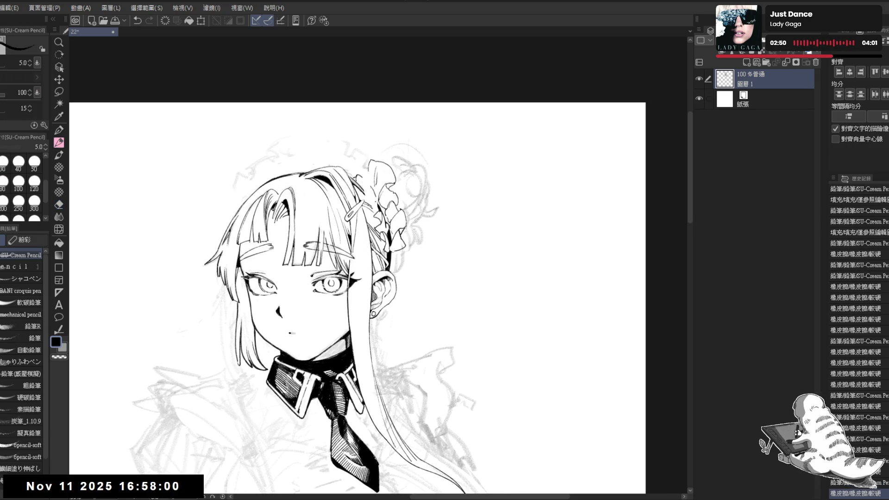
pyautogui.moveTo(370, 194); pyautogui.dragTo(373, 192)
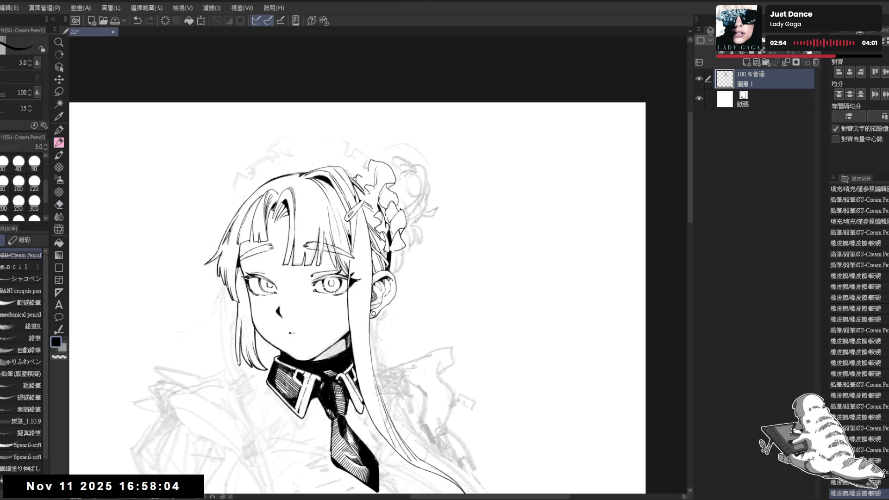
pyautogui.moveTo(370, 192); pyautogui.dragTo(373, 187)
pyautogui.hotkey('ctrl', 'z')
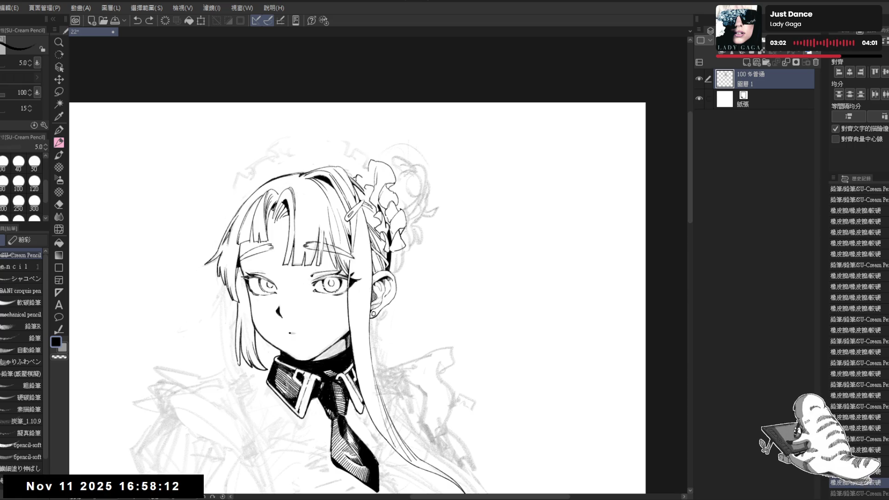
pyautogui.hotkey('ctrl', 'y')
pyautogui.moveTo(376, 203); pyautogui.dragTo(377, 192)
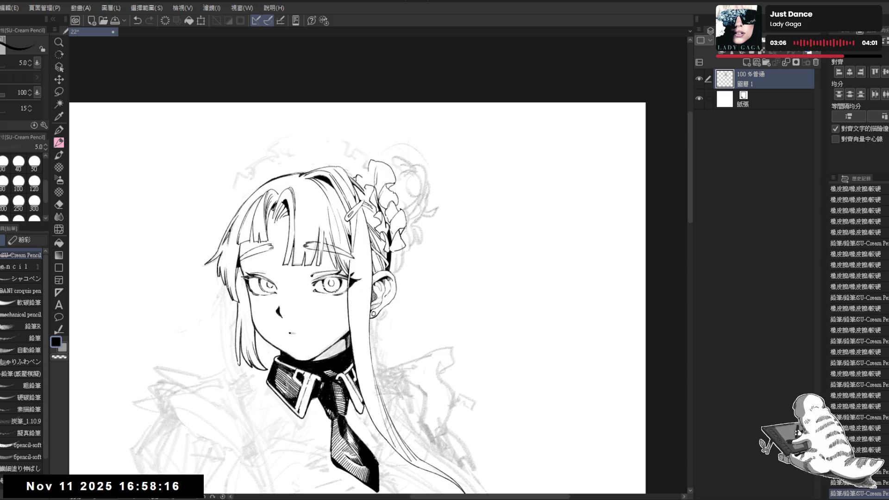
pyautogui.press('h')
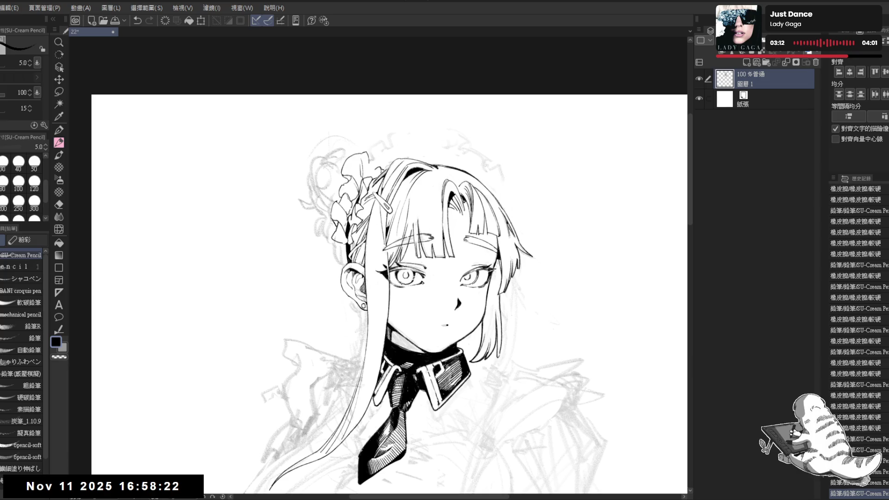
# Erase the small stray mark just above the hair ornament, then return to the pencil
pyautogui.press('e')
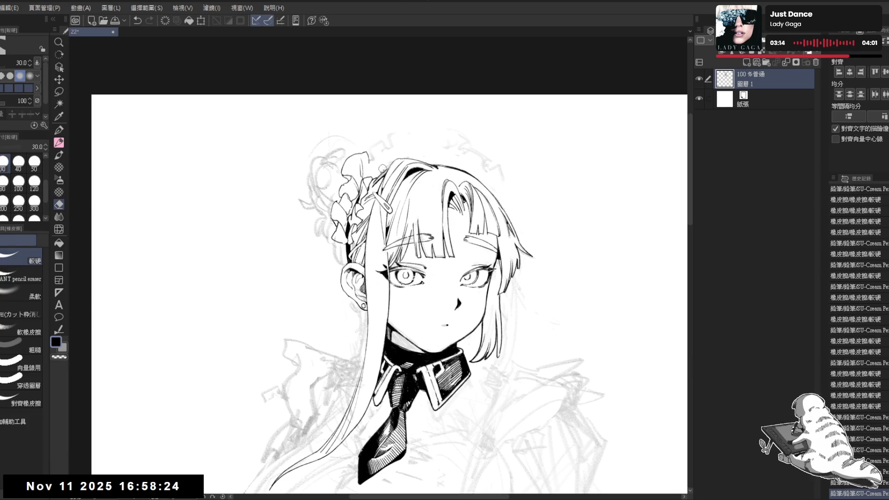
pyautogui.press('p')
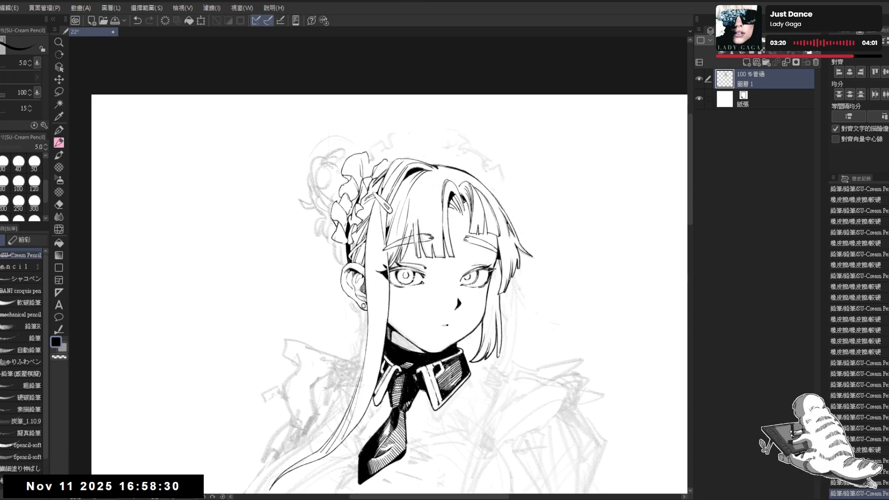
pyautogui.hotkey('ctrl', 'z')
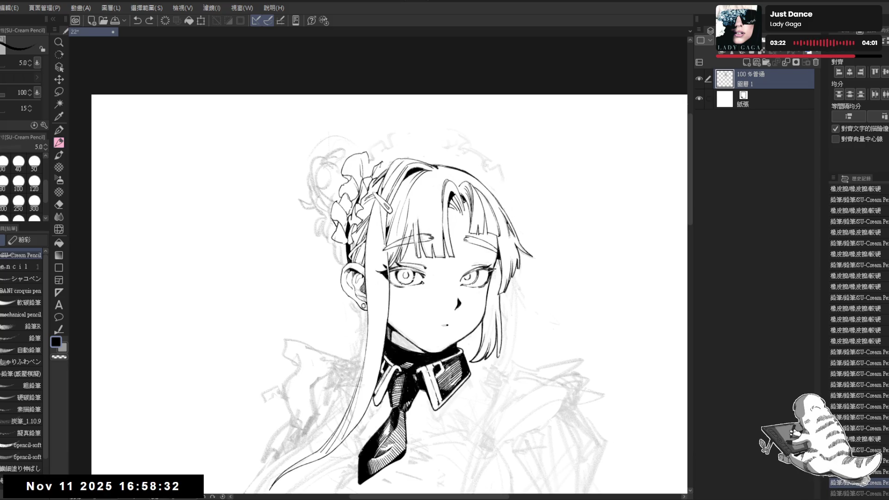
pyautogui.hotkey('ctrl', 'y')
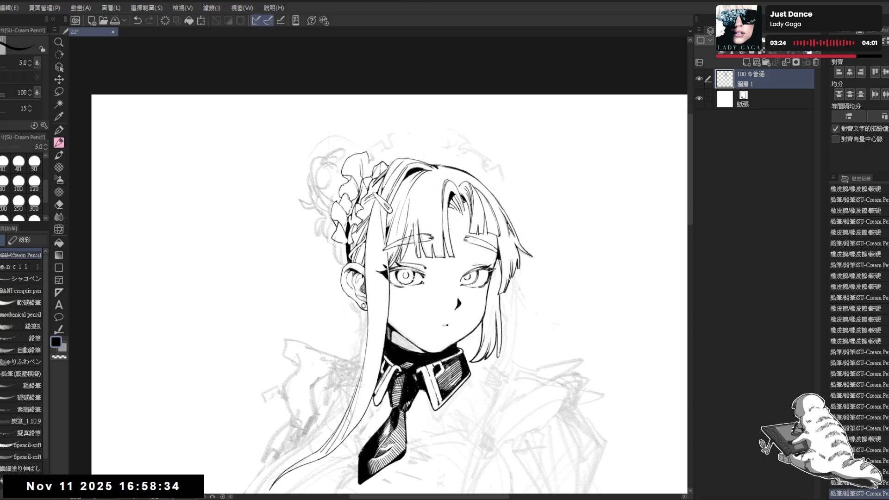
pyautogui.press('h')
pyautogui.scroll(2, 403, 135)
pyautogui.press('e')
pyautogui.moveTo(379, 169); pyautogui.dragTo(384, 180)
pyautogui.scroll(-3, 385, 181)
pyautogui.press('p')
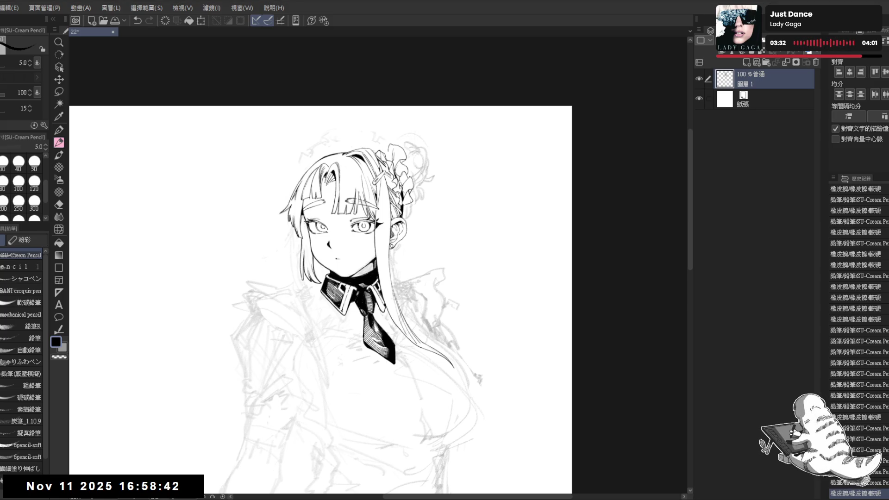
# Trim a hair line and draw short frill lines along the top of the hair
pyautogui.scroll(2, 370, 117)
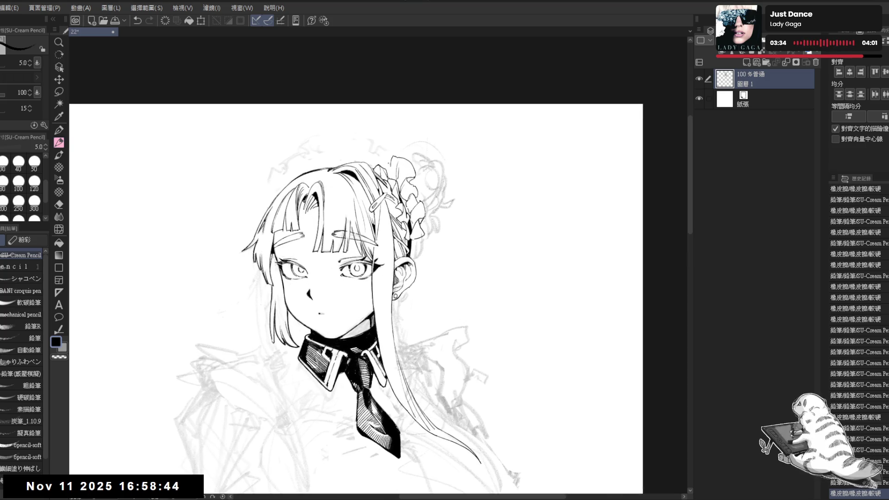
pyautogui.moveTo(368, 160); pyautogui.dragTo(375, 170)
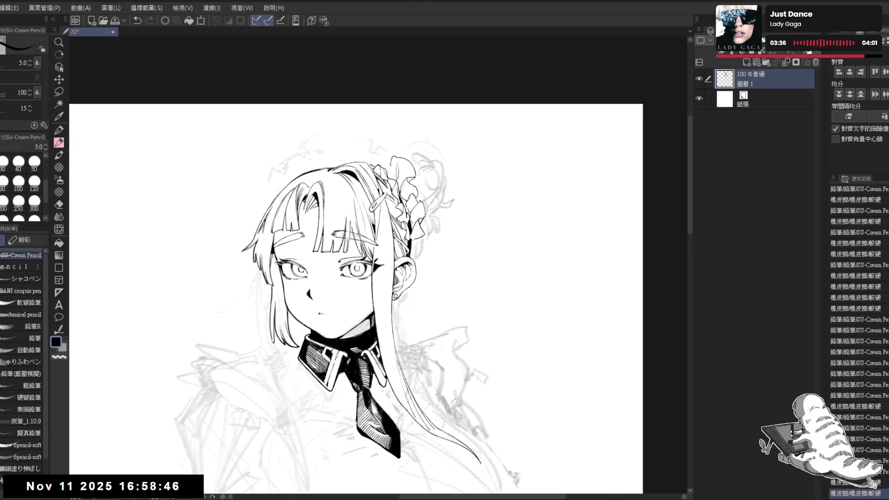
pyautogui.hotkey('ctrl', 'z')
pyautogui.hotkey('ctrl', 'y')
pyautogui.hotkey('ctrl', 'z')
pyautogui.hotkey('ctrl', 'y')
pyautogui.moveTo(368, 165)
pyautogui.mouseDown()
pyautogui.moveTo(373, 171)
pyautogui.moveTo(342, 146)
pyautogui.mouseUp()
pyautogui.hotkey('ctrl', 'z')
pyautogui.hotkey('ctrl', 'z')
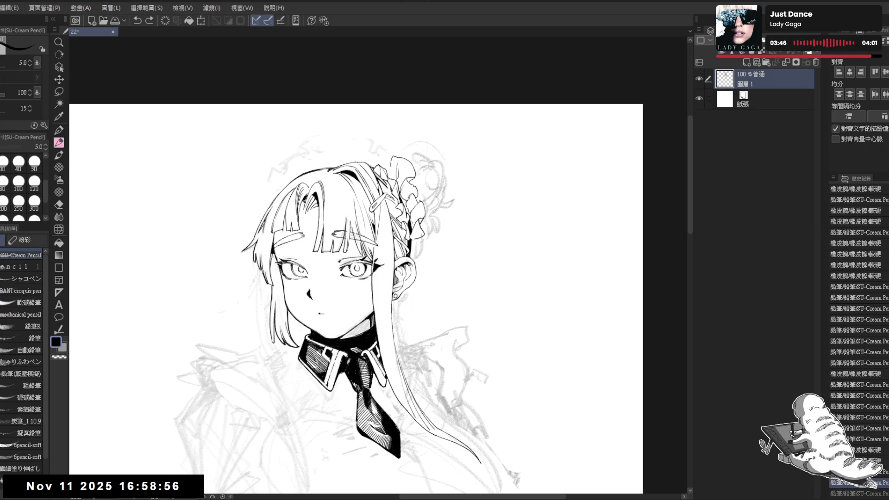
pyautogui.moveTo(361, 162)
pyautogui.mouseDown()
pyautogui.moveTo(338, 146)
pyautogui.moveTo(370, 171)
pyautogui.moveTo(342, 165)
pyautogui.mouseUp()
pyautogui.hotkey('ctrl', 'z')
pyautogui.hotkey('ctrl', 'z')
pyautogui.hotkey('ctrl', 'z')
pyautogui.hotkey('ctrl', 'z')
pyautogui.hotkey('ctrl', 'z')
pyautogui.hotkey('ctrl', 'z')
pyautogui.hotkey('ctrl', 'z')
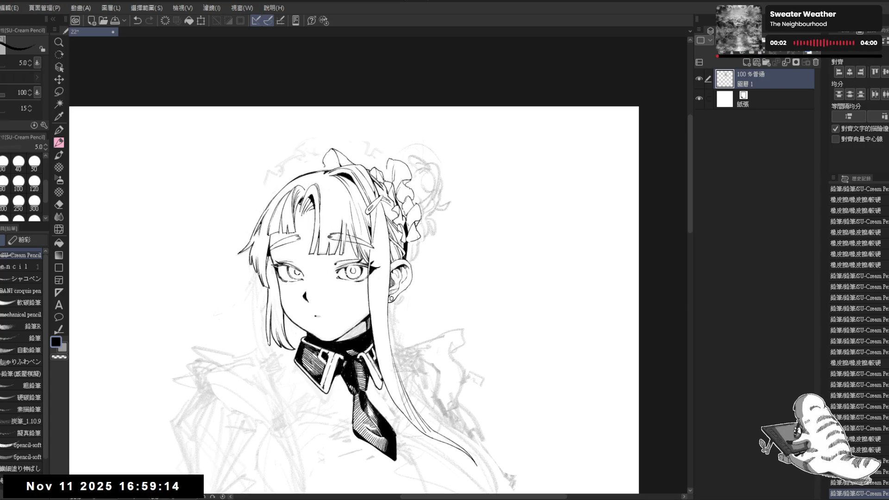
# Erase the small stray spots near the headdress and undo the last two pencil strokes
pyautogui.press('e')
pyautogui.moveTo(317, 165); pyautogui.dragTo(327, 166)
pyautogui.press('p')
pyautogui.moveTo(173, 482); pyautogui.dragTo(178, 490)
pyautogui.press('e')
pyautogui.press('p')
pyautogui.moveTo(315, 168); pyautogui.dragTo(325, 162)
pyautogui.press('e')
pyautogui.press('p')
pyautogui.hotkey('ctrl', 'z')
pyautogui.hotkey('ctrl', 'z')
pyautogui.press('h')
pyautogui.scroll(1, 378, 287)
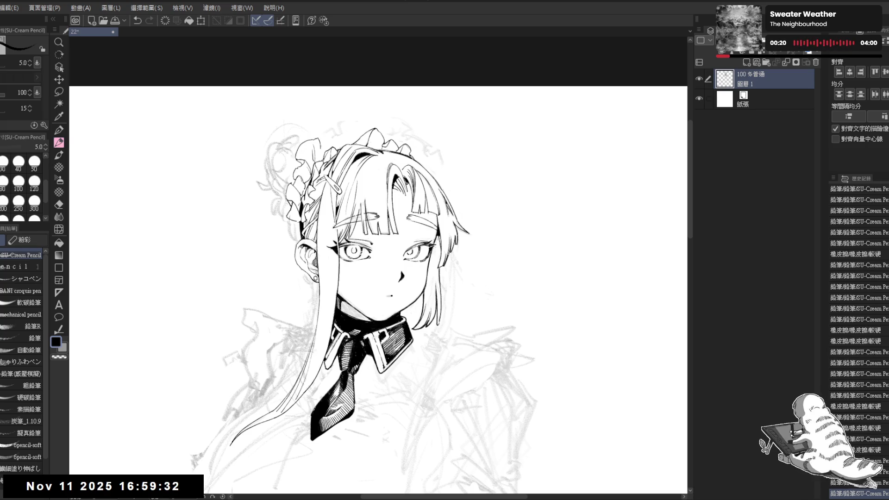
# Erase a spot above the headdress and try a curved frill line there
pyautogui.press('h')
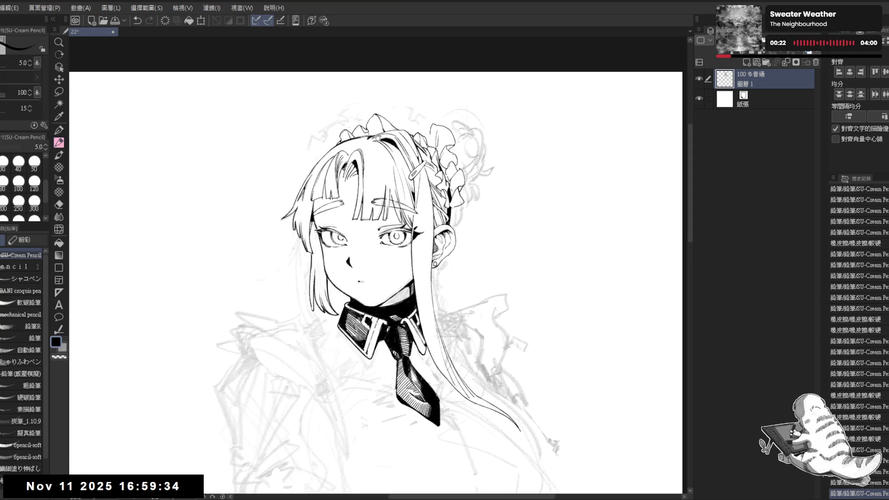
pyautogui.scroll(1, 352, 148)
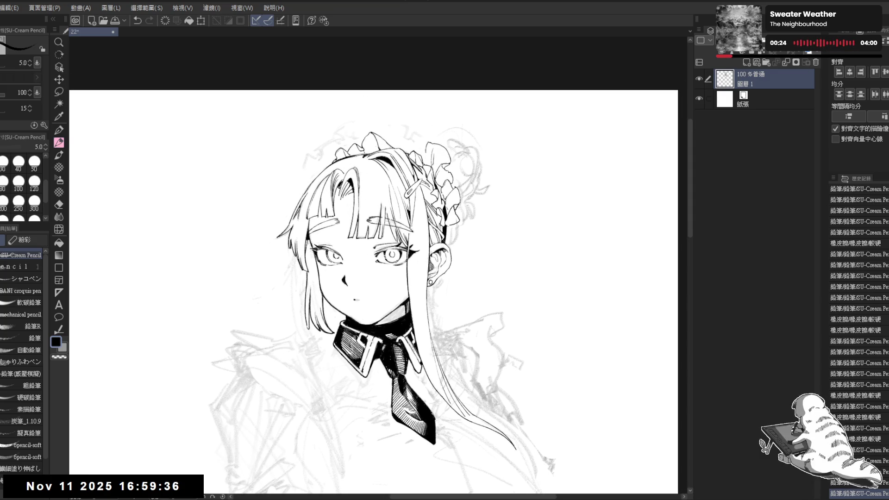
pyautogui.scroll(1, 373, 291)
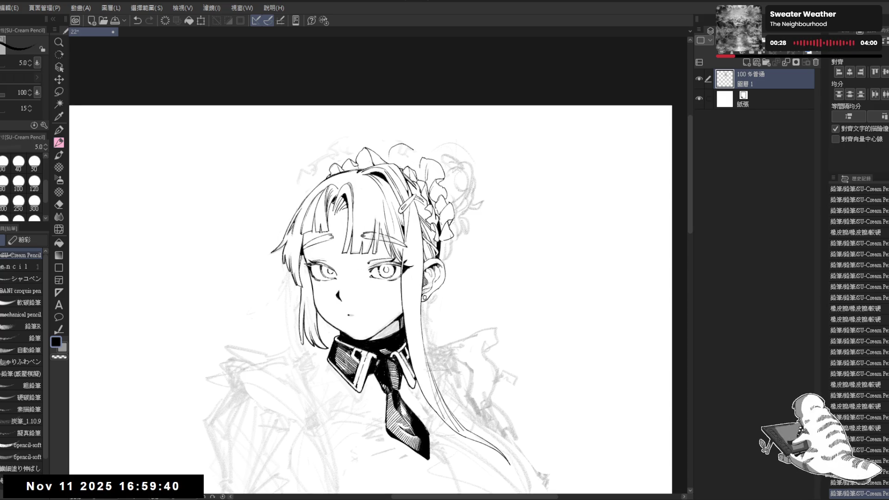
pyautogui.scroll(-1, 371, 297)
pyautogui.hotkey('ctrl', 'z')
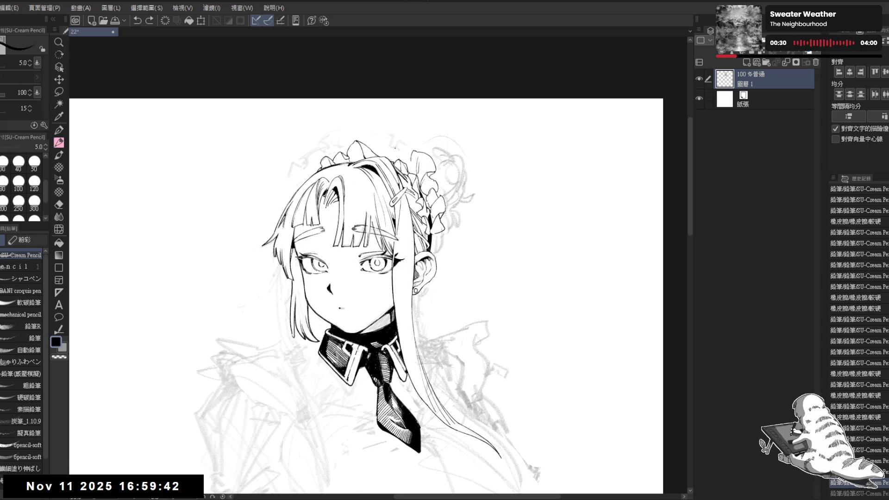
pyautogui.press('e')
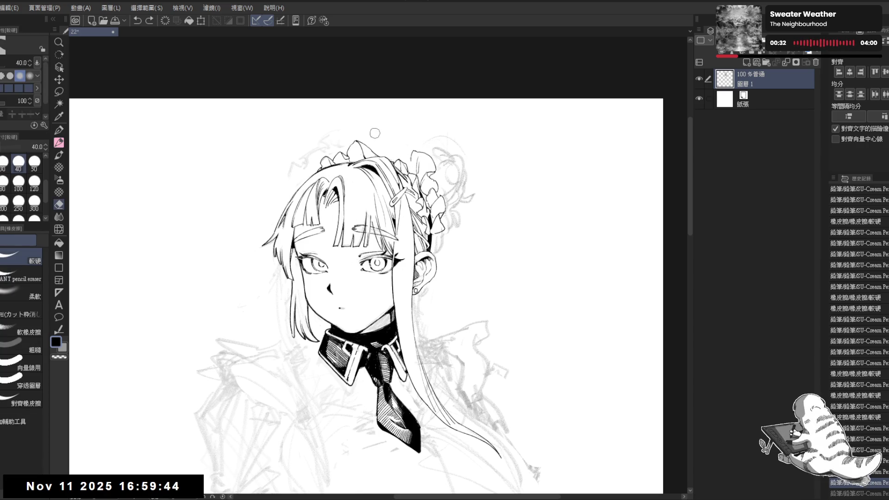
pyautogui.click(371, 132)
pyautogui.press('p')
pyautogui.moveTo(388, 142)
pyautogui.mouseDown()
pyautogui.moveTo(414, 143)
pyautogui.moveTo(397, 135)
pyautogui.moveTo(413, 142)
pyautogui.mouseUp()
pyautogui.hotkey('ctrl', 'z')
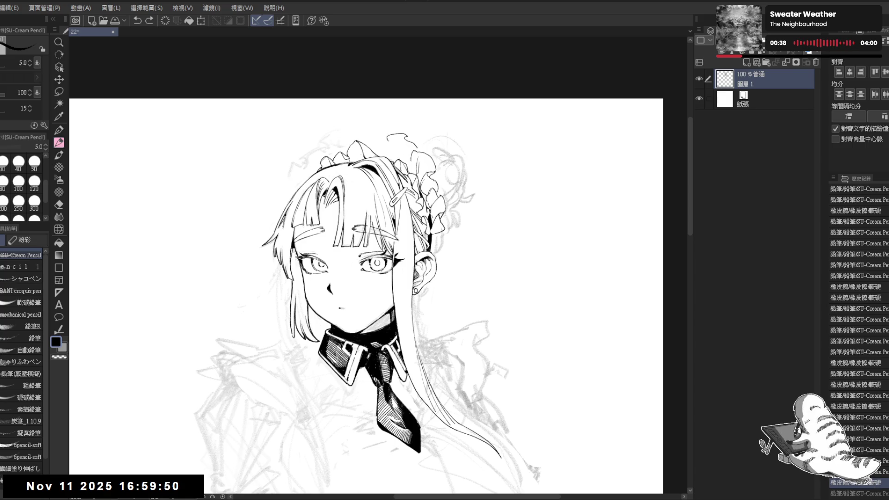
# Erase stray lines beside the headdress and a small area at the headband top
pyautogui.press('e')
pyautogui.moveTo(404, 150)
pyautogui.mouseDown()
pyautogui.moveTo(413, 157)
pyautogui.moveTo(412, 142)
pyautogui.moveTo(399, 150)
pyautogui.mouseUp()
pyautogui.press('p')
pyautogui.scroll(-1, 408, 200)
pyautogui.scroll(-1, 412, 202)
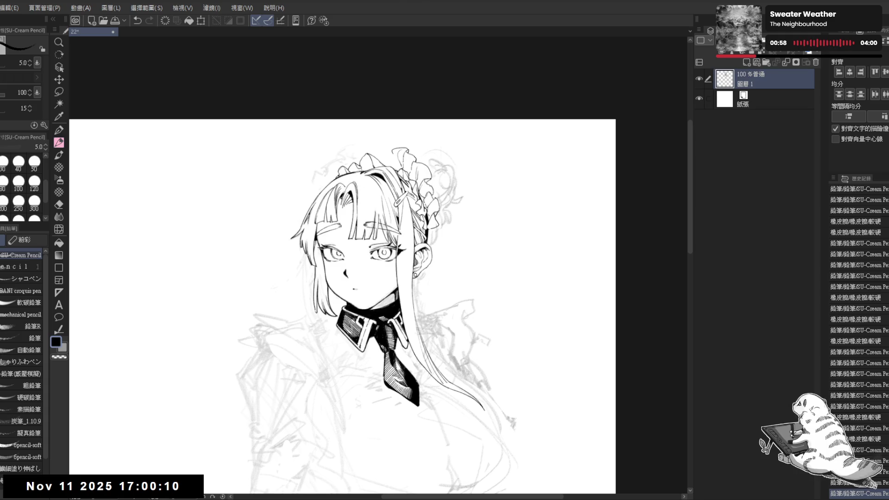
pyautogui.scroll(1, 389, 125)
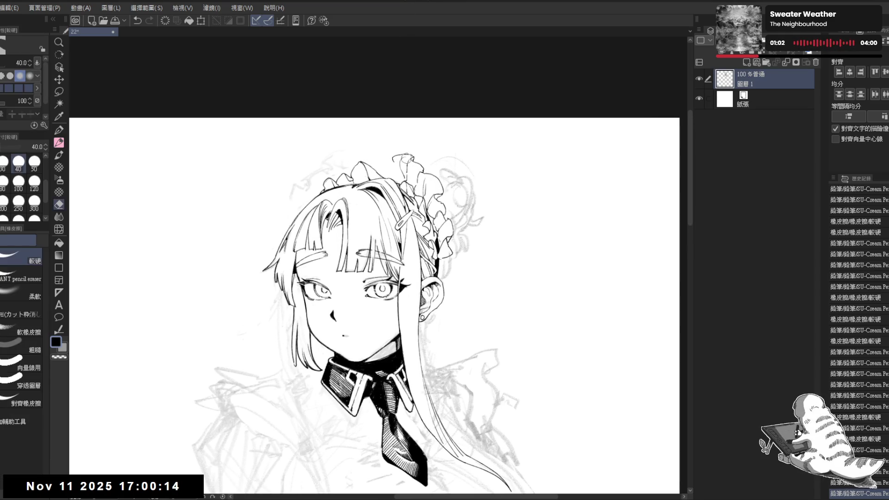
pyautogui.moveTo(391, 156); pyautogui.dragTo(397, 165)
pyautogui.scroll(-1, 395, 174)
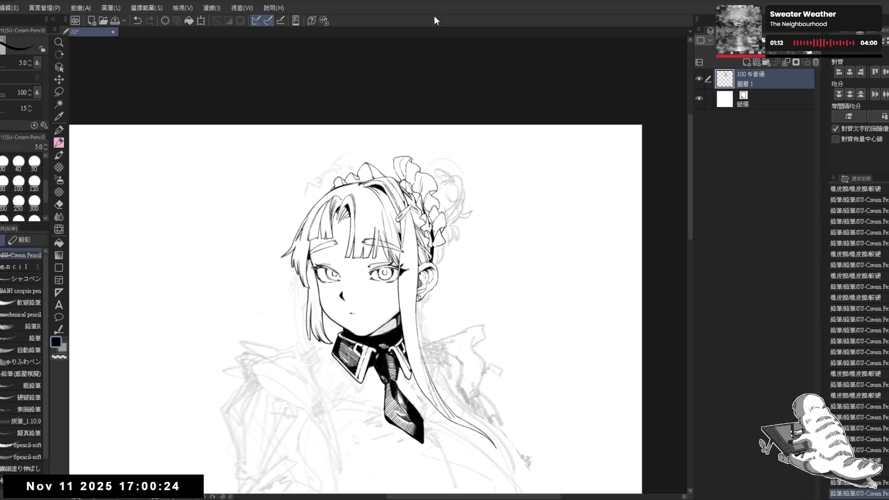
pyautogui.scroll(2, 378, 135)
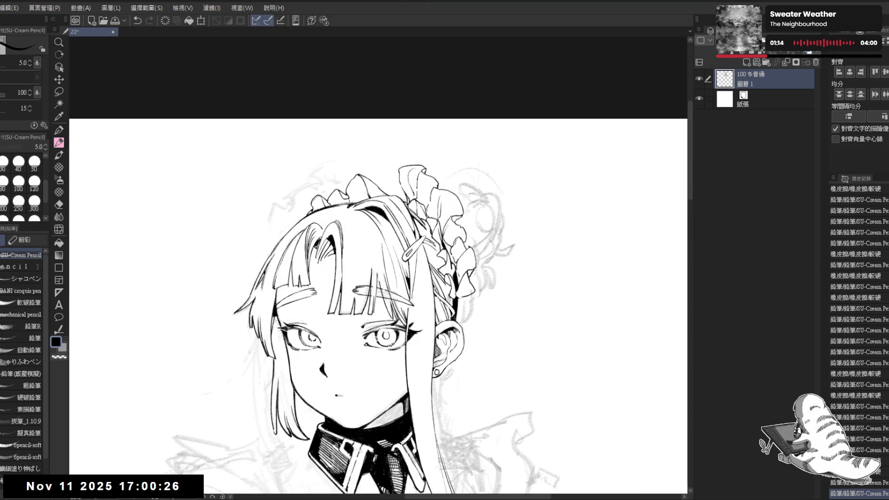
# Add short ink marks to the headdress and extend its top line to the left
pyautogui.moveTo(403, 203); pyautogui.dragTo(416, 188)
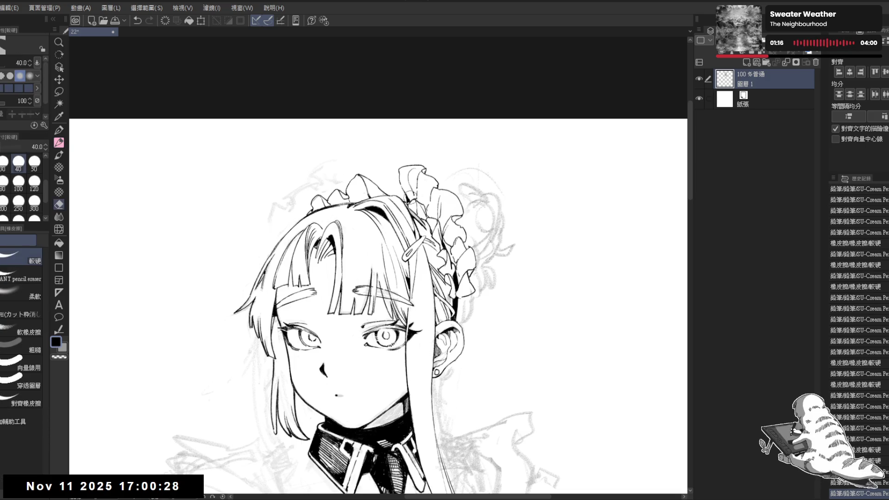
pyautogui.click(390, 175)
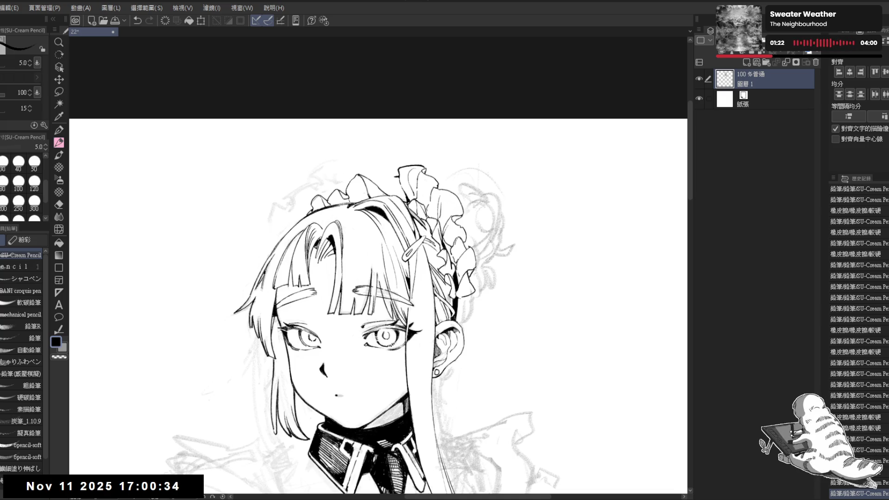
pyautogui.click(361, 146)
pyautogui.press('h')
pyautogui.press('h')
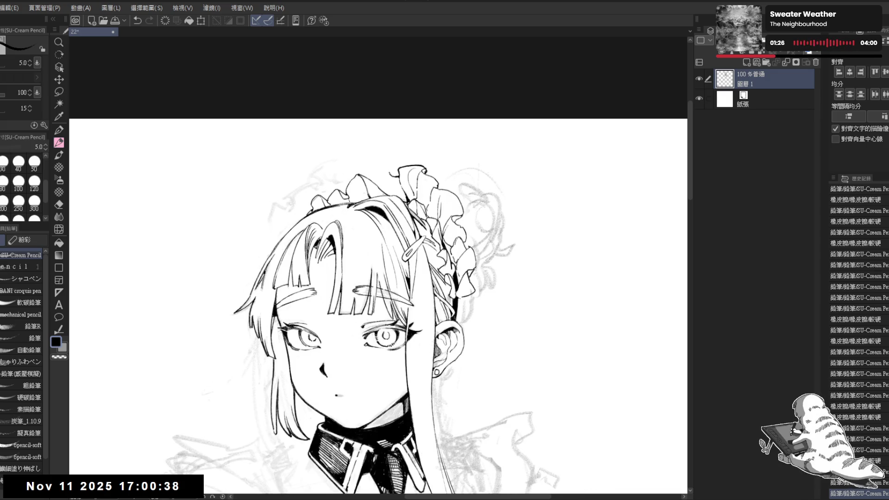
pyautogui.press('e')
pyautogui.moveTo(388, 170); pyautogui.dragTo(400, 178)
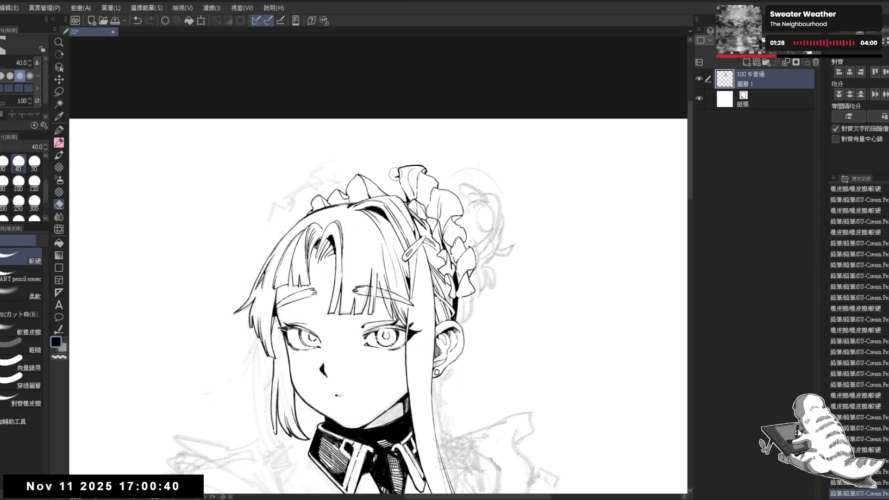
pyautogui.press('p')
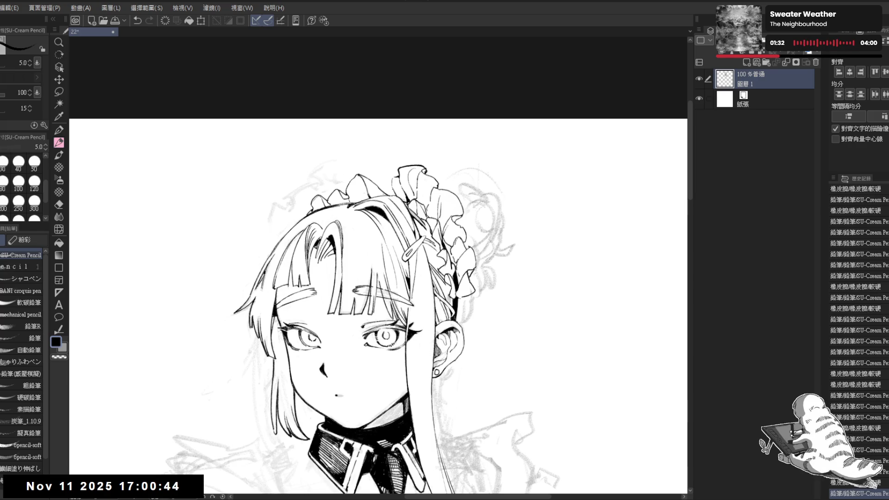
pyautogui.moveTo(389, 167); pyautogui.dragTo(371, 168)
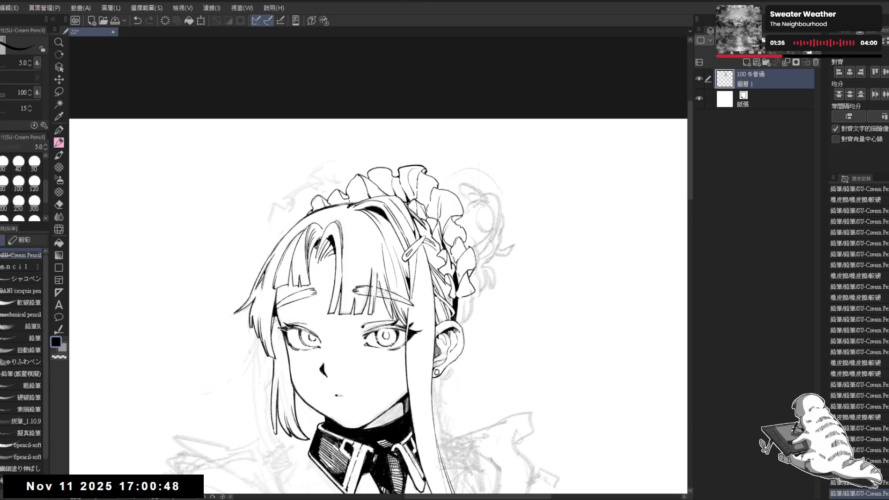
pyautogui.press('h')
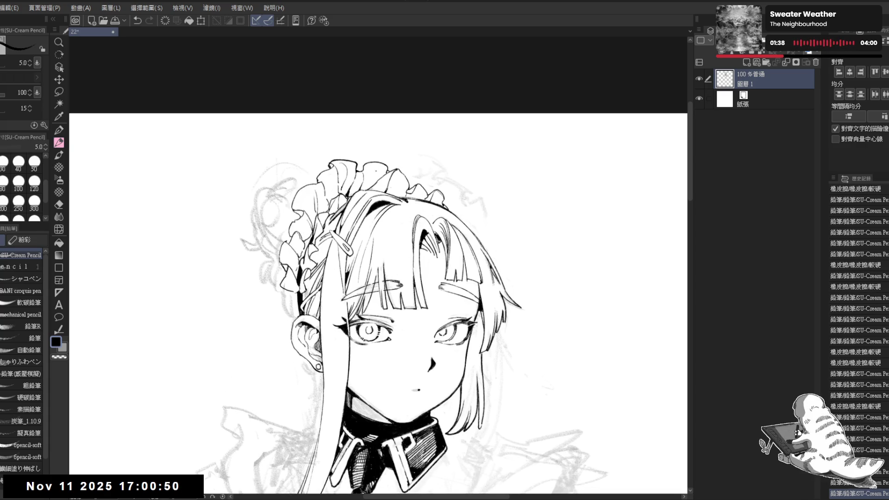
pyautogui.press('h')
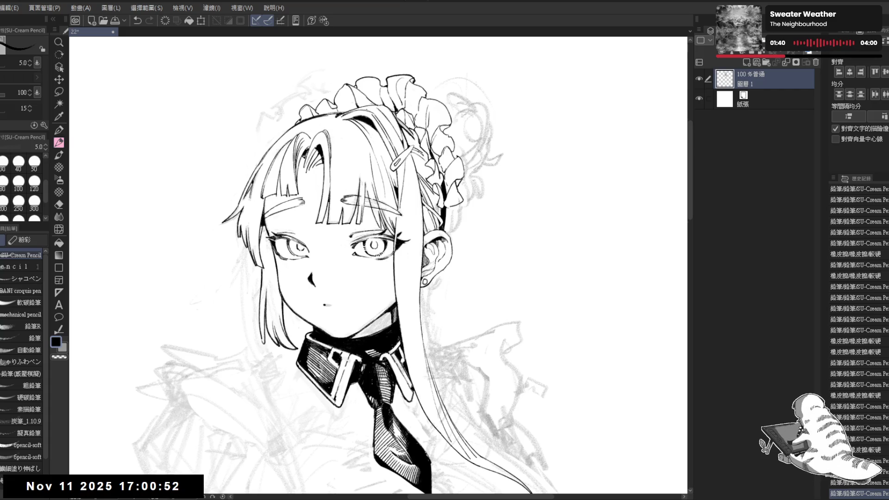
# Zoom out and erase the small stray marks near the top of the hair
pyautogui.hotkey('ctrl', '-')
pyautogui.moveTo(303, 102)
pyautogui.mouseDown()
pyautogui.moveTo(308, 128)
pyautogui.moveTo(311, 109)
pyautogui.mouseUp()
pyautogui.press('e')
pyautogui.press('p')
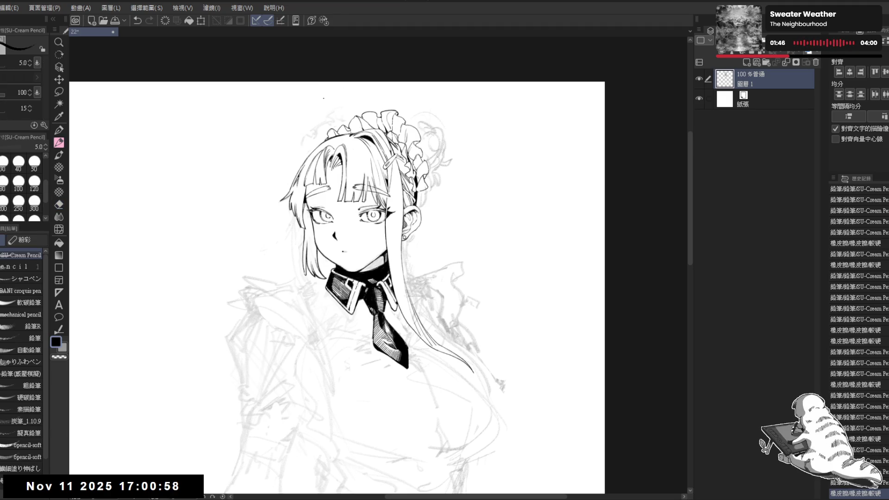
pyautogui.moveTo(344, 113); pyautogui.dragTo(347, 114)
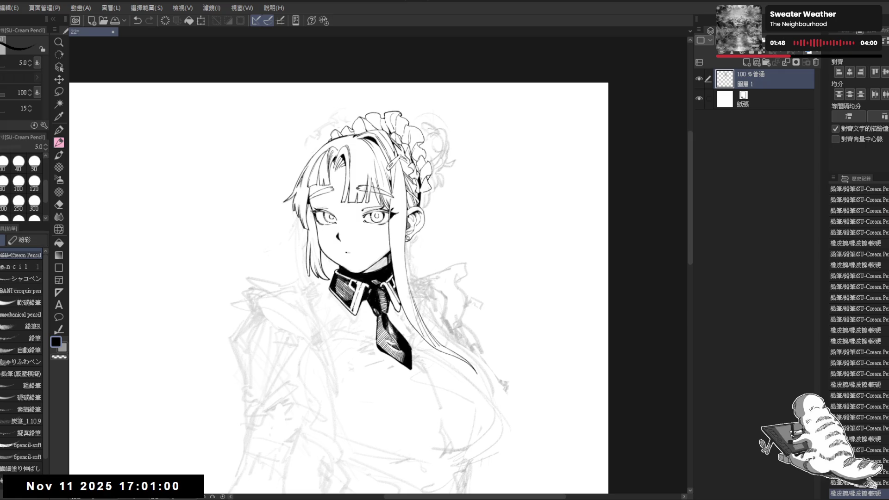
pyautogui.scroll(3, 359, 114)
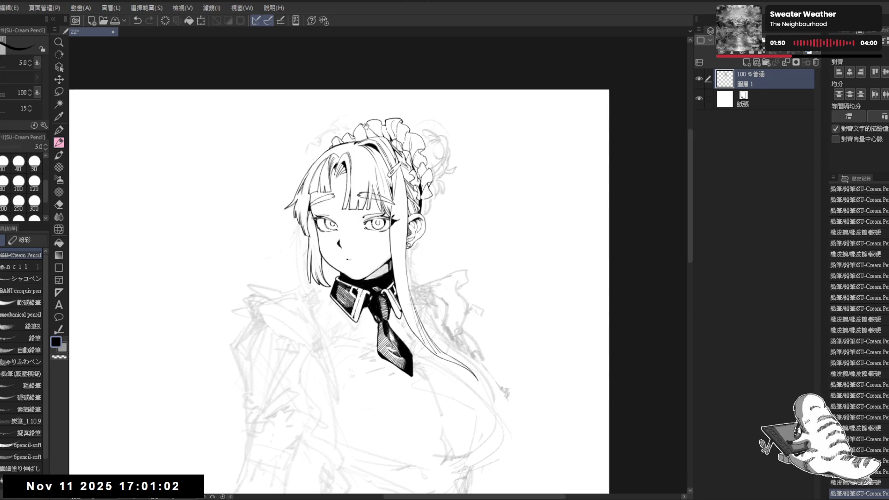
pyautogui.scroll(1, 366, 103)
pyautogui.moveTo(368, 135)
pyautogui.mouseDown()
pyautogui.moveTo(371, 146)
pyautogui.moveTo(335, 111)
pyautogui.mouseUp()
pyautogui.scroll(1, 335, 110)
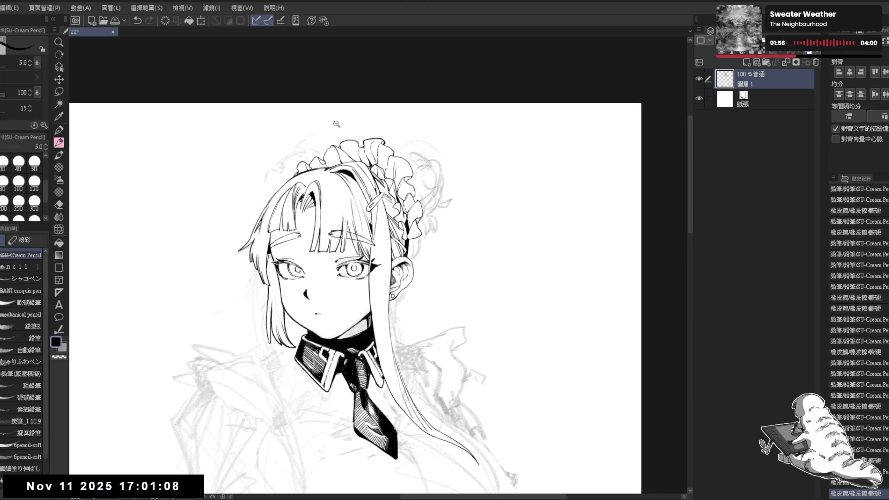
pyautogui.scroll(1, 343, 125)
pyautogui.moveTo(320, 158); pyautogui.dragTo(338, 139)
# Lasso the top headband piece and transform it into a new position
pyautogui.press('m')
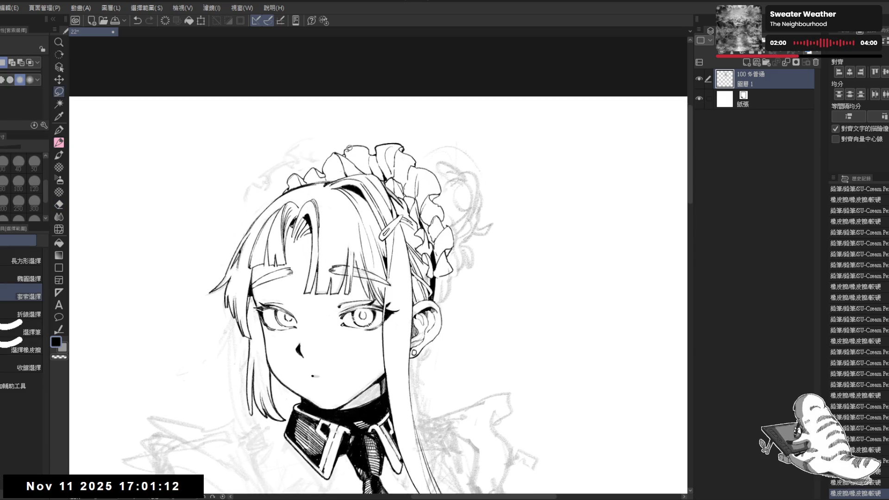
pyautogui.moveTo(345, 155)
pyautogui.mouseDown()
pyautogui.moveTo(366, 160)
pyautogui.moveTo(372, 139)
pyautogui.moveTo(337, 133)
pyautogui.moveTo(353, 145)
pyautogui.mouseUp()
pyautogui.hotkey('ctrl', 't')
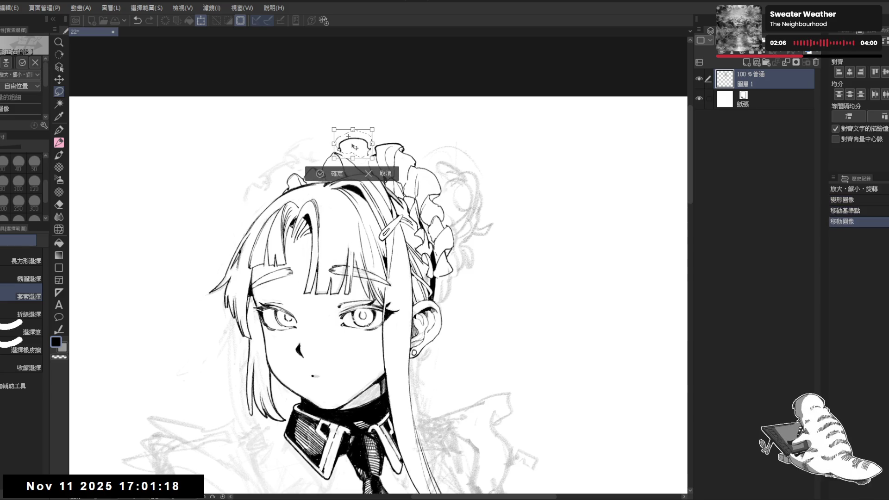
pyautogui.click(337, 174)
pyautogui.hotkey('ctrl', 'd')
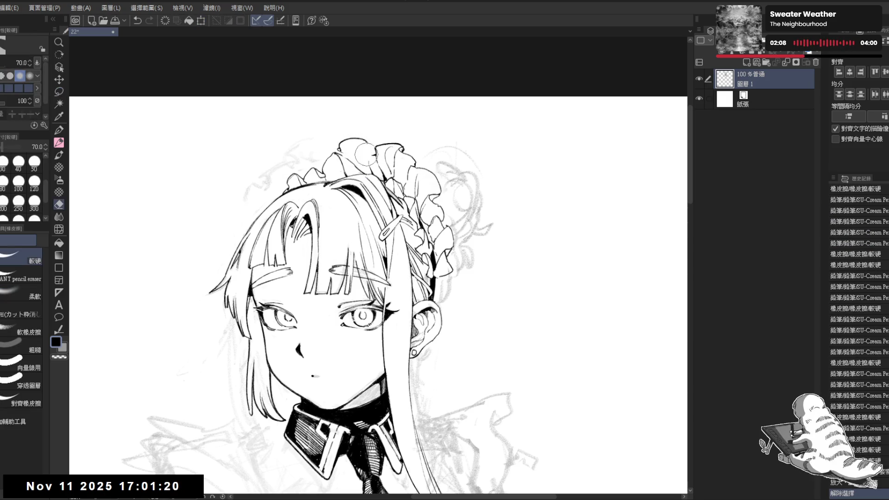
pyautogui.press('p')
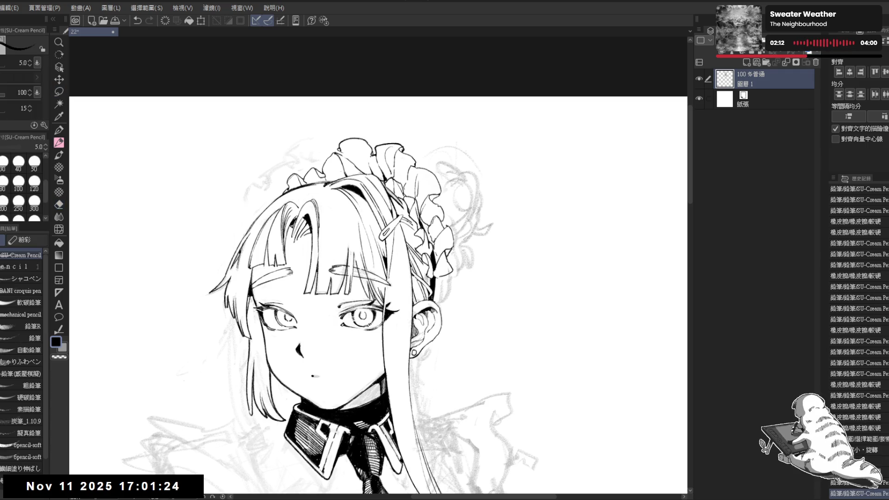
# Erase the headband's top line to clean it up
pyautogui.press('e')
pyautogui.moveTo(337, 148); pyautogui.dragTo(368, 140)
pyautogui.press('p')
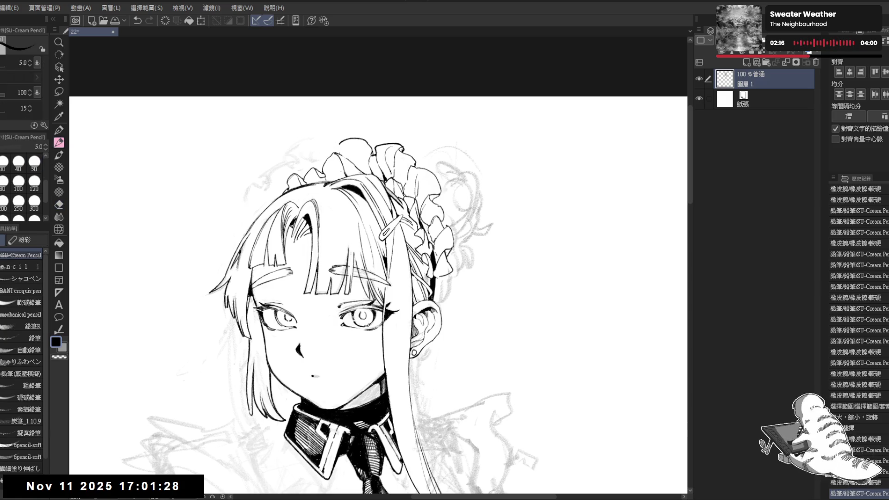
pyautogui.press('e')
pyautogui.moveTo(363, 139); pyautogui.dragTo(339, 141)
pyautogui.press('p')
pyautogui.hotkey('ctrl', 'z')
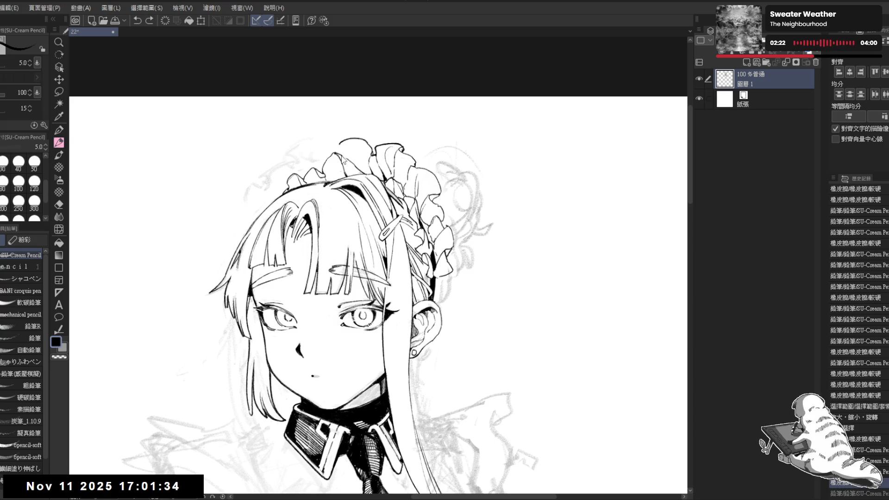
# Redraw the headband's top outline, extending it to the left
pyautogui.moveTo(340, 156)
pyautogui.mouseDown()
pyautogui.moveTo(356, 165)
pyautogui.moveTo(349, 181)
pyautogui.mouseUp()
pyautogui.press('e')
pyautogui.press('p')
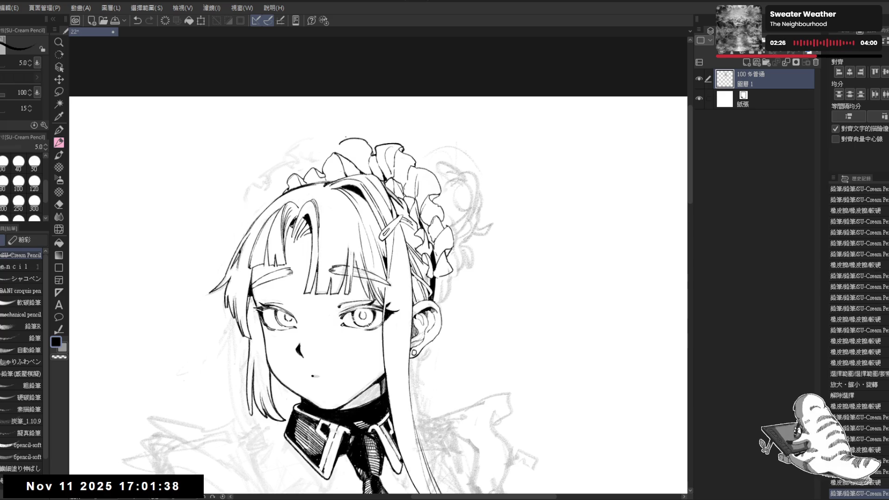
pyautogui.press('e')
pyautogui.click(343, 139)
pyautogui.press('p')
pyautogui.moveTo(345, 139); pyautogui.dragTo(332, 137)
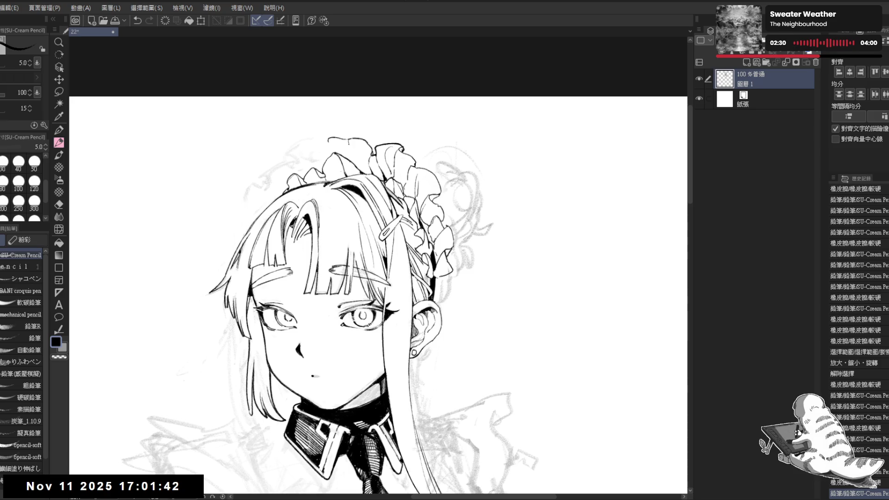
pyautogui.hotkey('ctrl', 'z')
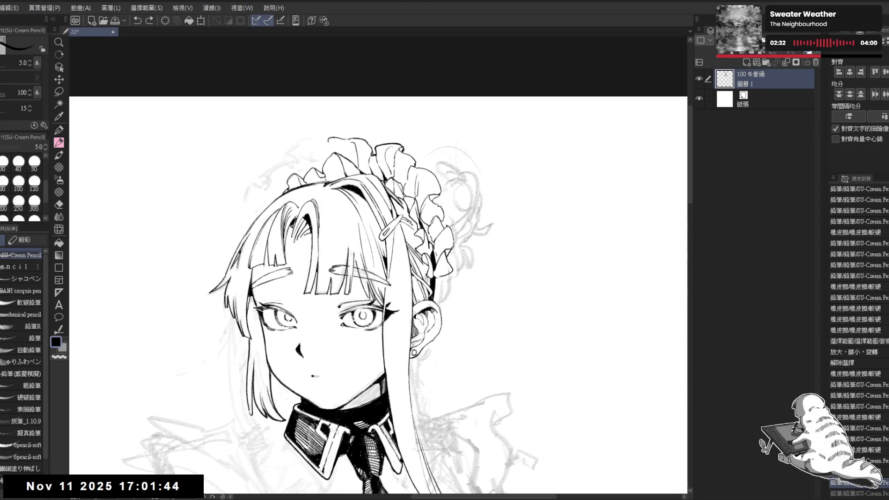
# Flip the view back, zoom out, and erase a stray mark near the hair top
pyautogui.press('h')
pyautogui.press('h')
pyautogui.moveTo(364, 182); pyautogui.dragTo(328, 141)
pyautogui.scroll(-2, 306, 127)
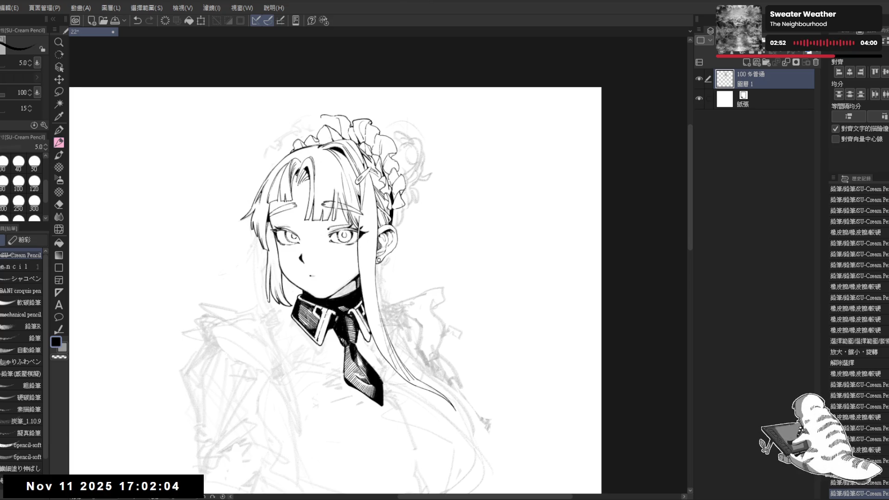
pyautogui.moveTo(337, 290); pyautogui.dragTo(340, 300)
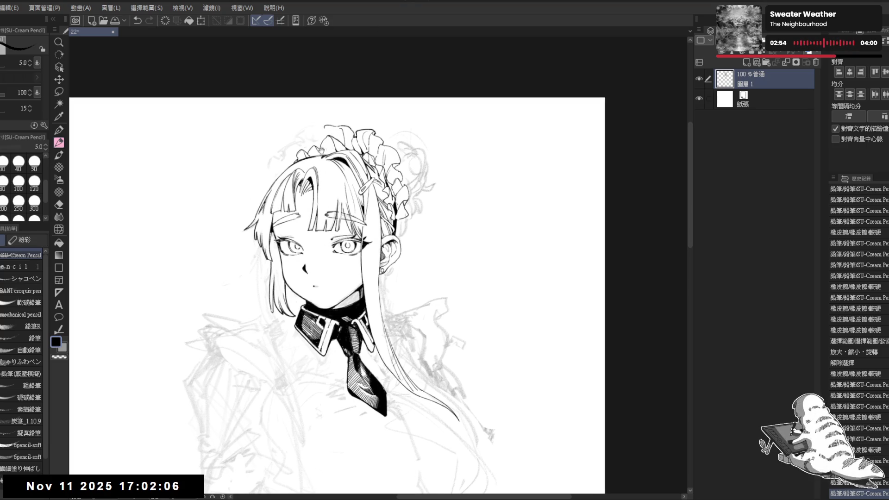
pyautogui.press('e')
pyautogui.moveTo(320, 133); pyautogui.dragTo(330, 124)
pyautogui.press('p')
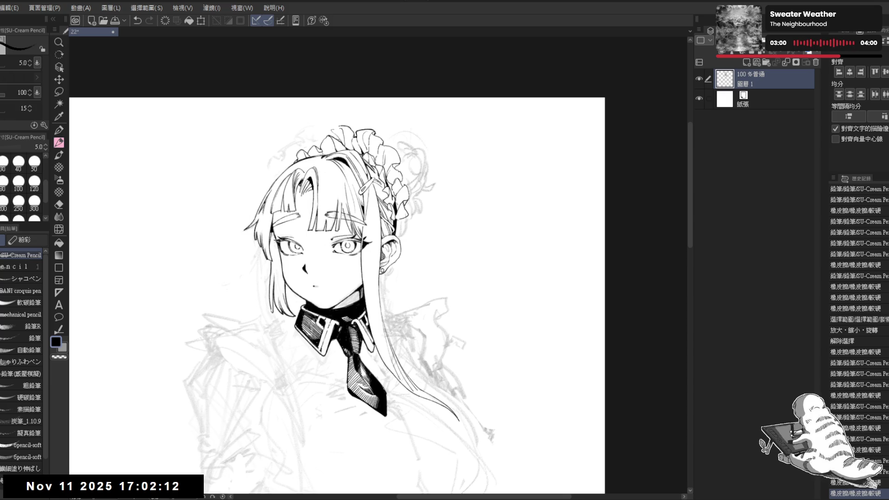
# Erase another small mark at the top of the hair, discarding a trial stroke
pyautogui.press('e')
pyautogui.moveTo(348, 122); pyautogui.dragTo(334, 131)
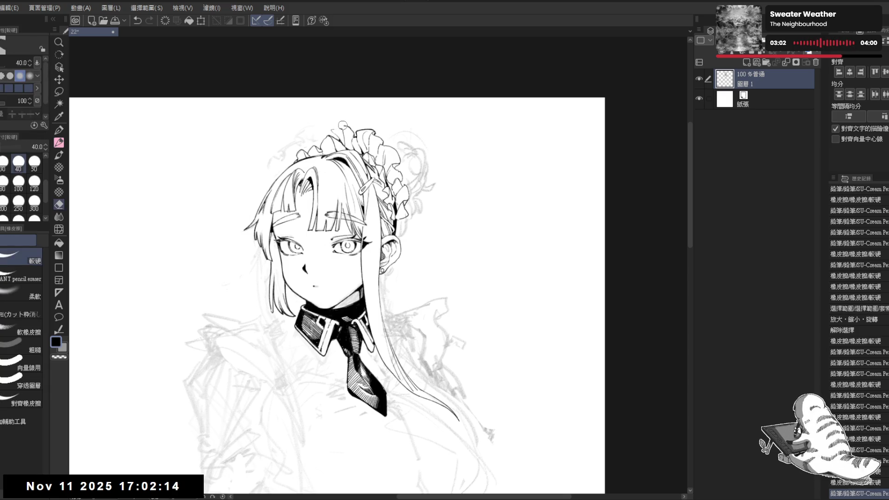
pyautogui.press('p')
pyautogui.hotkey('ctrl', 'z')
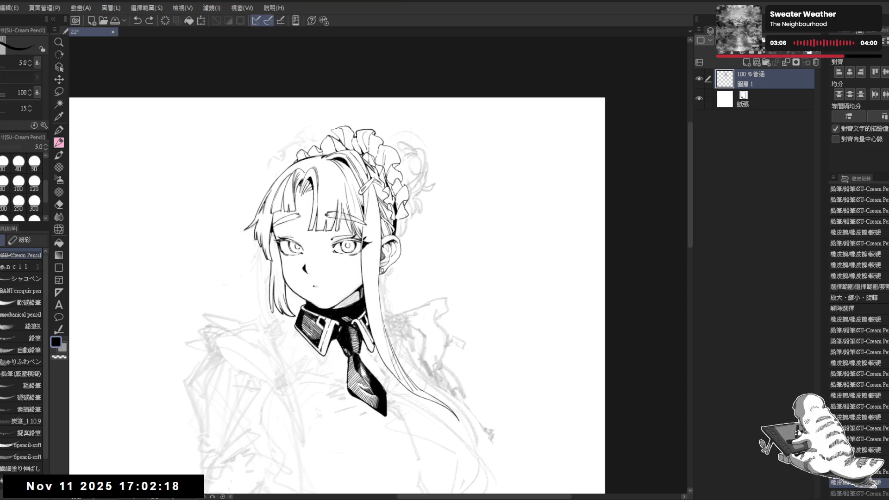
pyautogui.hotkey('ctrl', 'y')
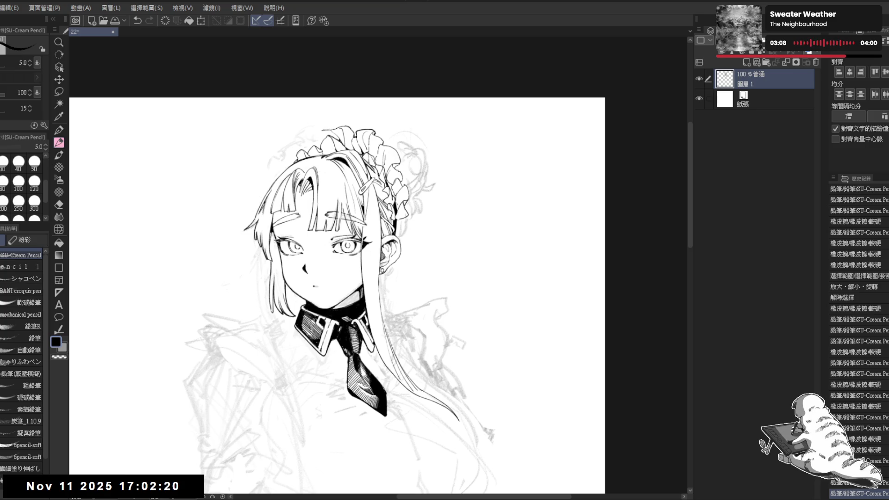
pyautogui.click(329, 138)
pyautogui.hotkey('ctrl', 'z')
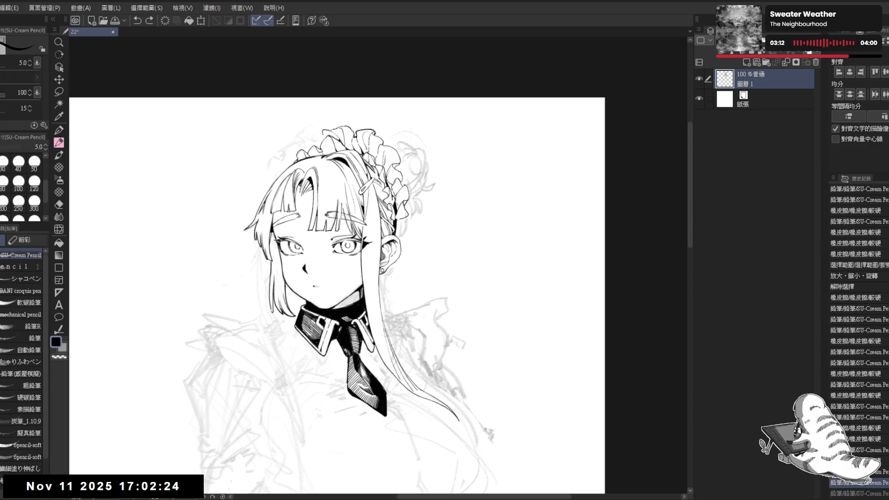
pyautogui.scroll(1, 352, 287)
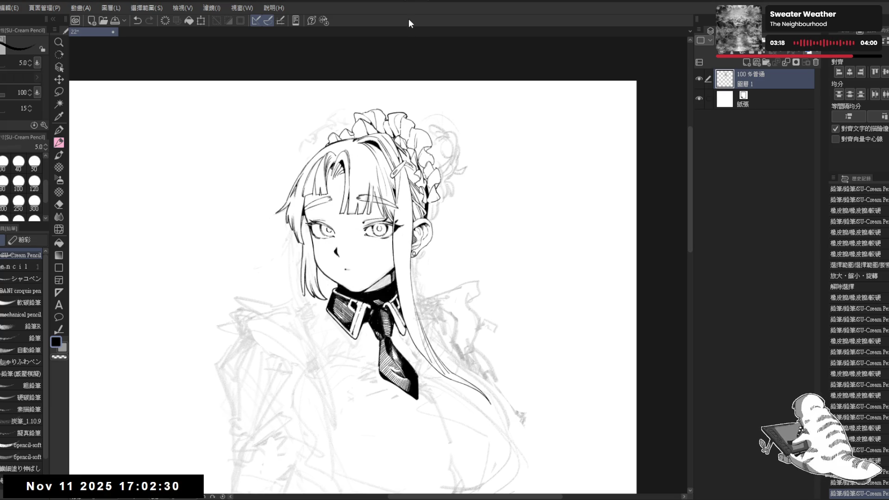
# Fill the tiny gap at the top of the hair solid black and extend the ink mark beside it
pyautogui.scroll(2, 324, 184)
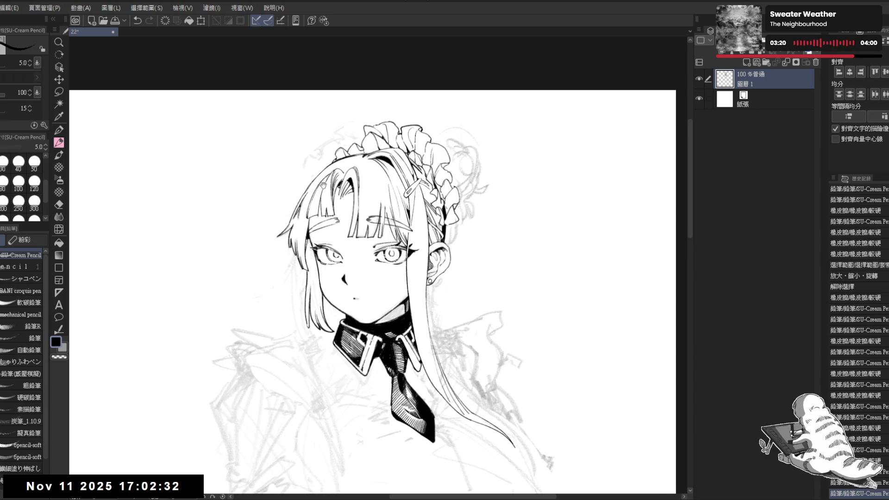
pyautogui.moveTo(340, 165); pyautogui.dragTo(329, 175)
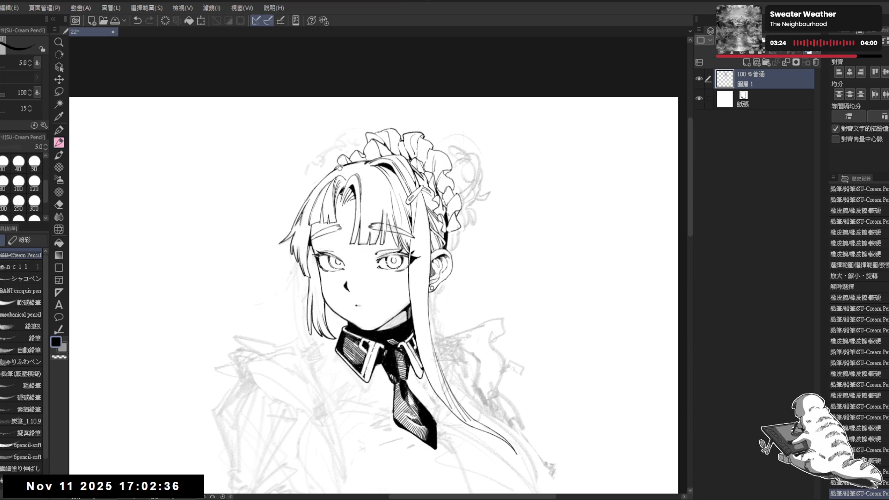
pyautogui.moveTo(340, 167); pyautogui.dragTo(338, 168)
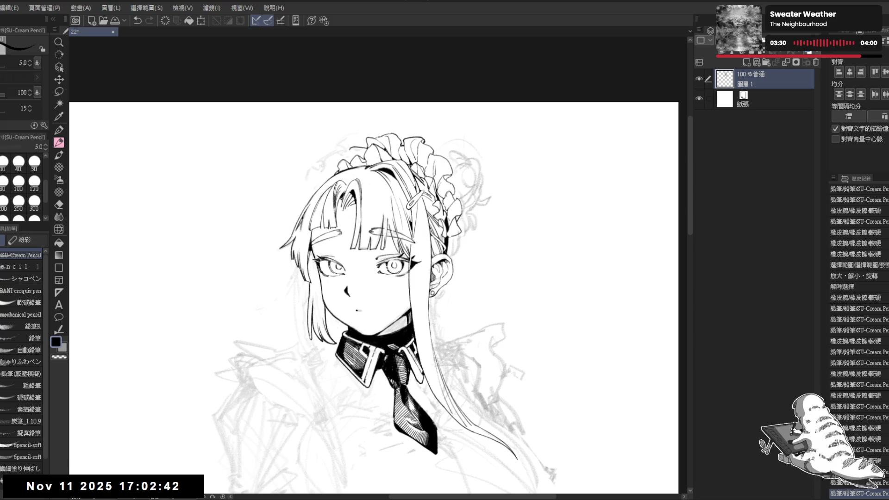
pyautogui.hotkey('ctrl', 'z')
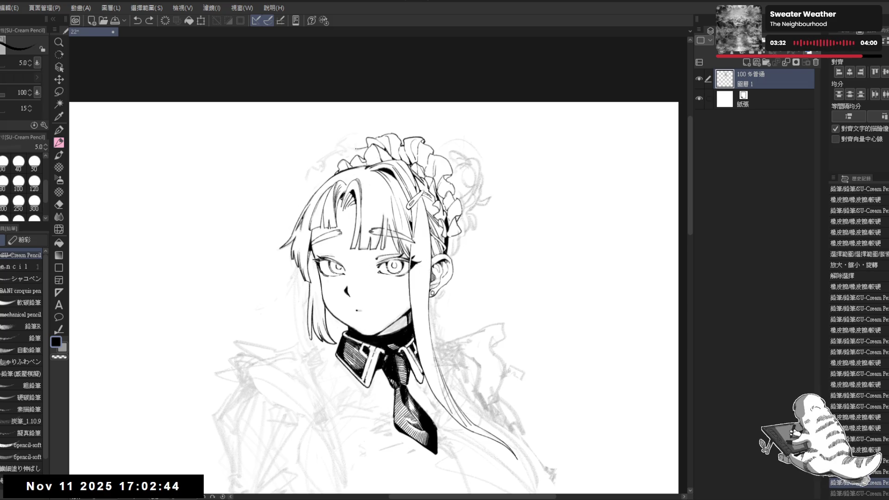
pyautogui.hotkey('ctrl', 'y')
pyautogui.press('g')
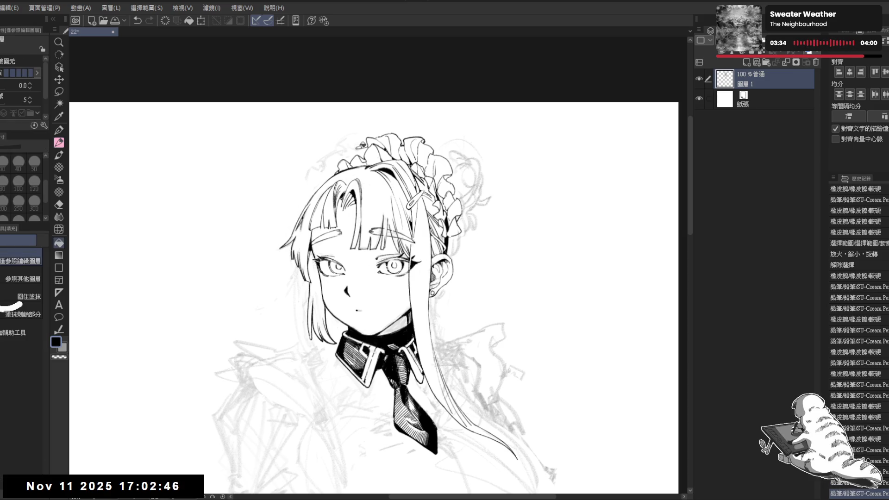
pyautogui.click(359, 147)
pyautogui.moveTo(358, 146); pyautogui.dragTo(348, 147)
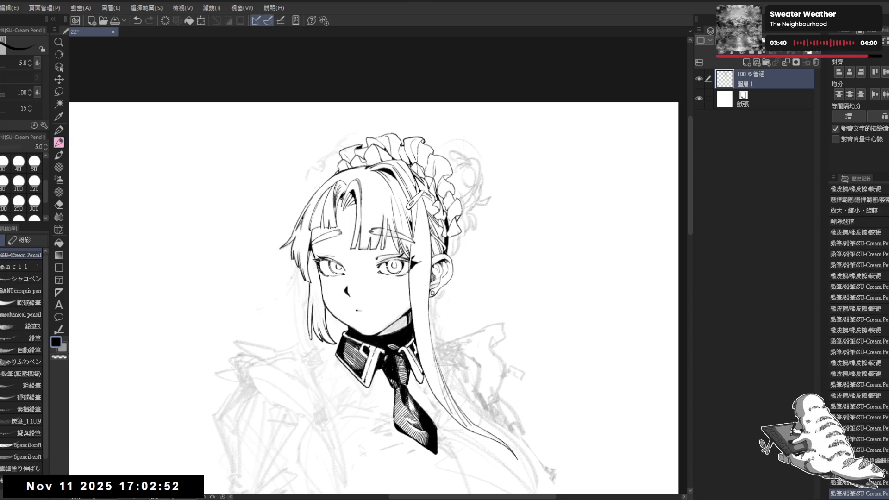
pyautogui.hotkey('ctrl', 'z')
pyautogui.hotkey('ctrl', 'y')
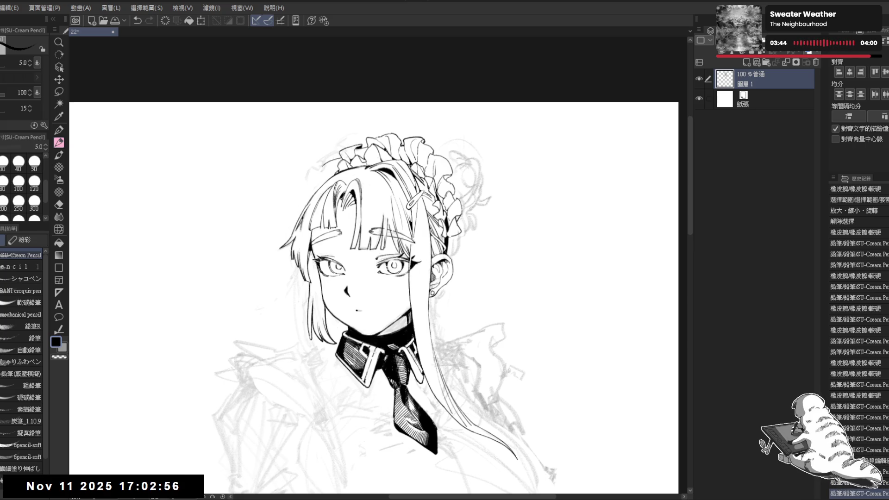
# Undo the last headdress stroke and redraw the small stroke along the headdress edge
pyautogui.press('h')
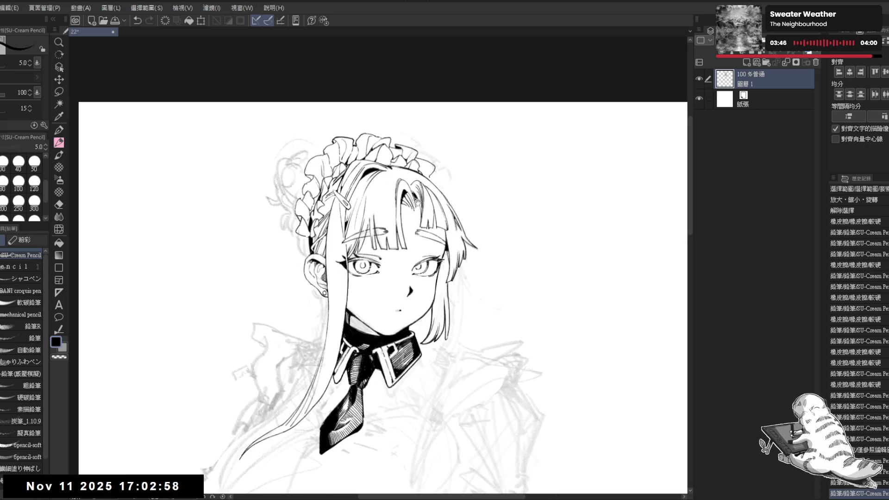
pyautogui.moveTo(395, 165); pyautogui.dragTo(395, 137)
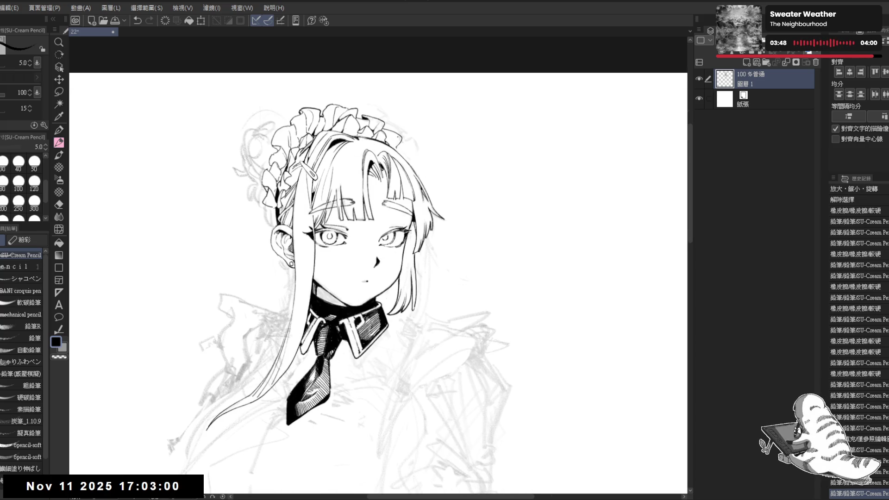
pyautogui.hotkey('ctrl', 'z')
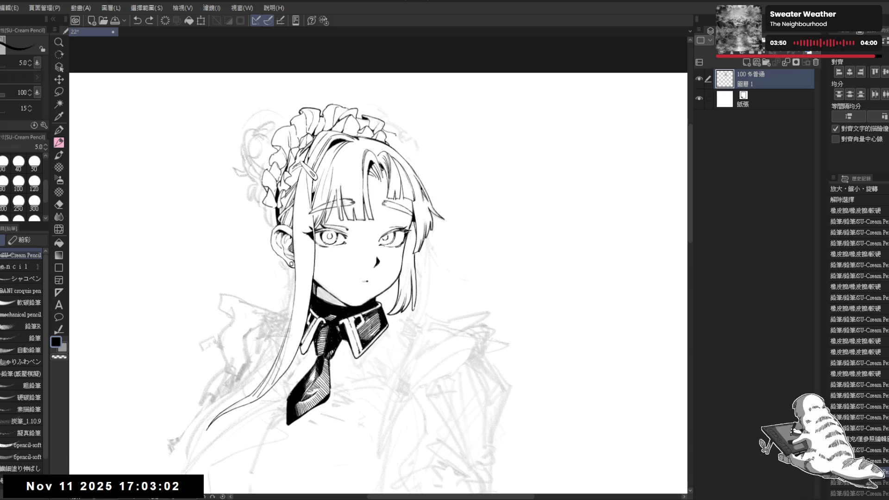
pyautogui.moveTo(173, 482); pyautogui.dragTo(178, 490)
pyautogui.moveTo(393, 134); pyautogui.dragTo(403, 137)
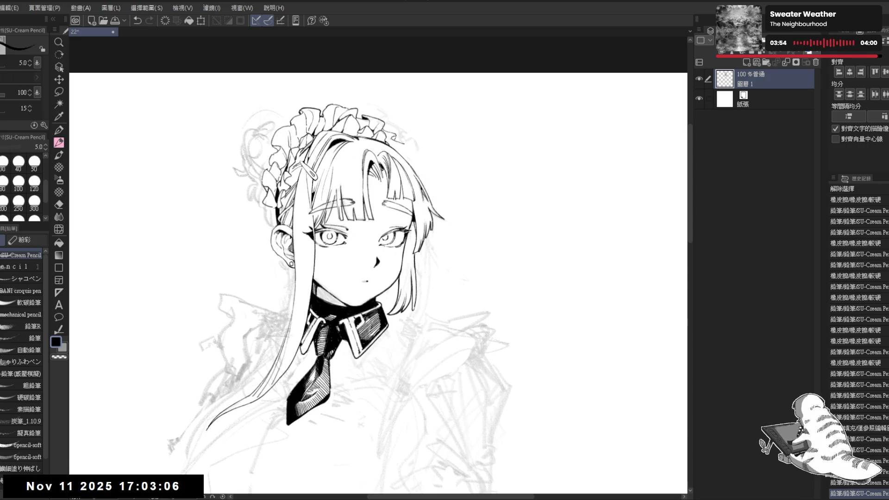
# Erase the overshooting tips of the headdress ruffle strokes and a nearby stray mark
pyautogui.press('e')
pyautogui.moveTo(404, 143); pyautogui.dragTo(399, 140)
pyautogui.press('p')
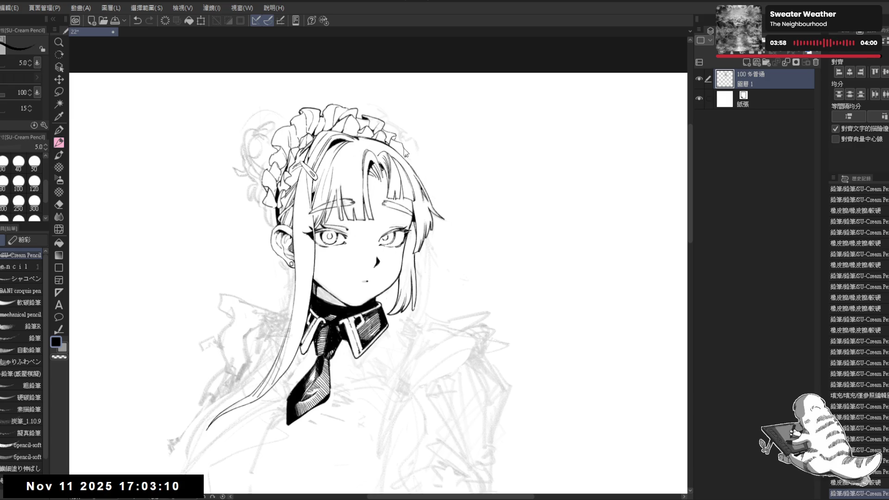
pyautogui.hotkey('ctrl', 'z')
pyautogui.press('e')
pyautogui.moveTo(397, 144); pyautogui.dragTo(393, 139)
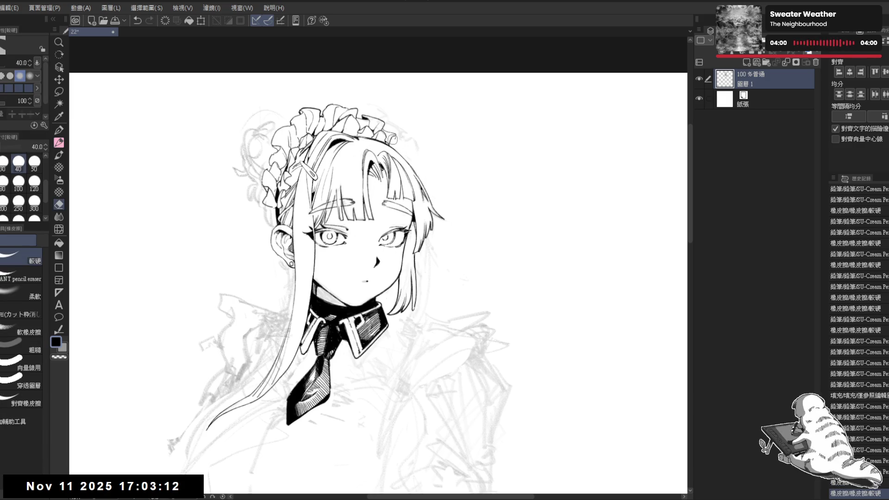
pyautogui.press('p')
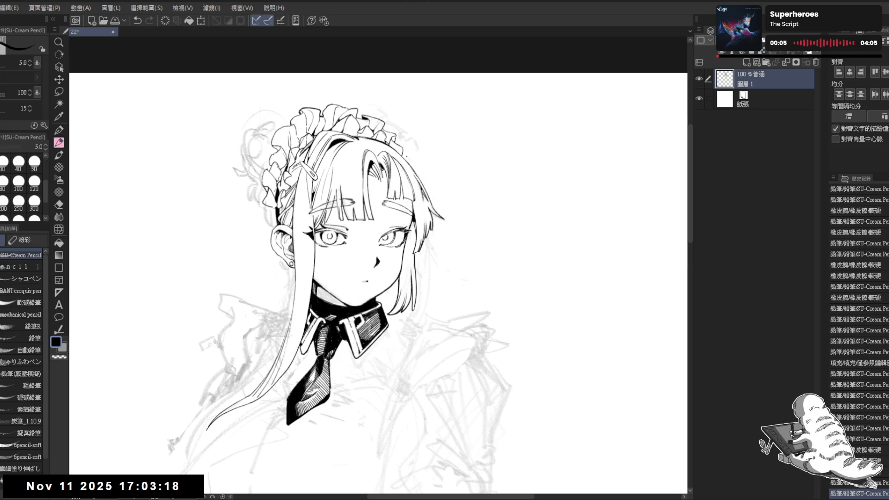
pyautogui.moveTo(405, 154); pyautogui.dragTo(406, 163)
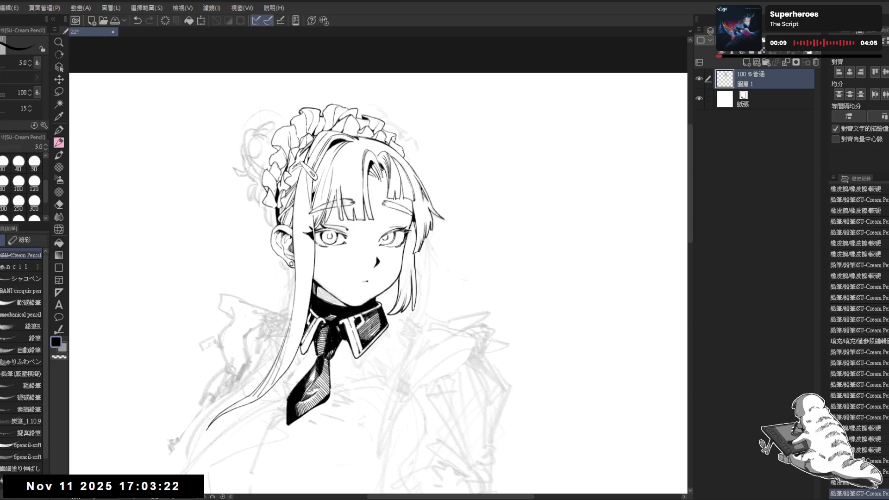
pyautogui.moveTo(425, 159); pyautogui.dragTo(382, 118)
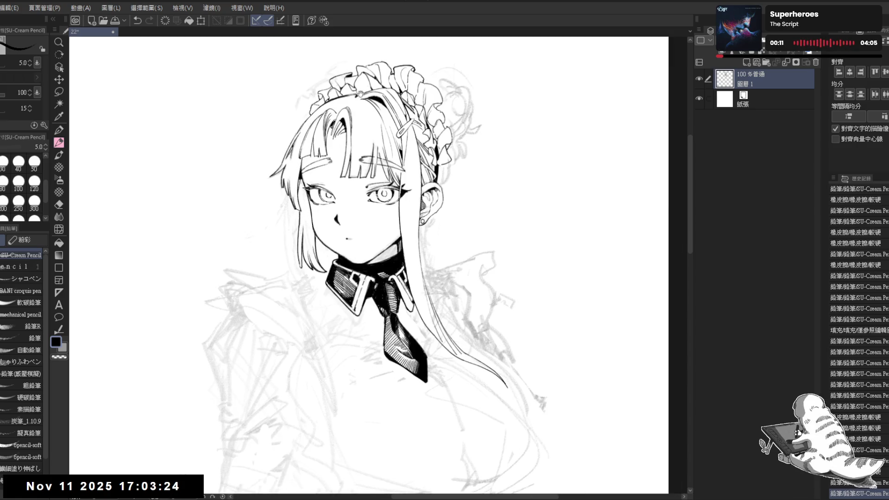
# Erase a stray mark and touch up the hair strand beside the collar
pyautogui.scroll(-3, 370, 53)
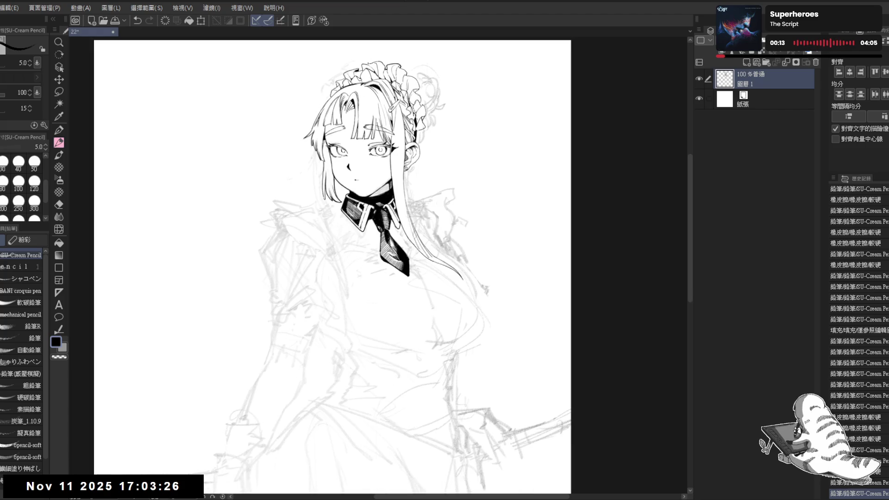
pyautogui.scroll(2, 366, 63)
pyautogui.moveTo(456, 157); pyautogui.dragTo(434, 179)
pyautogui.press('e')
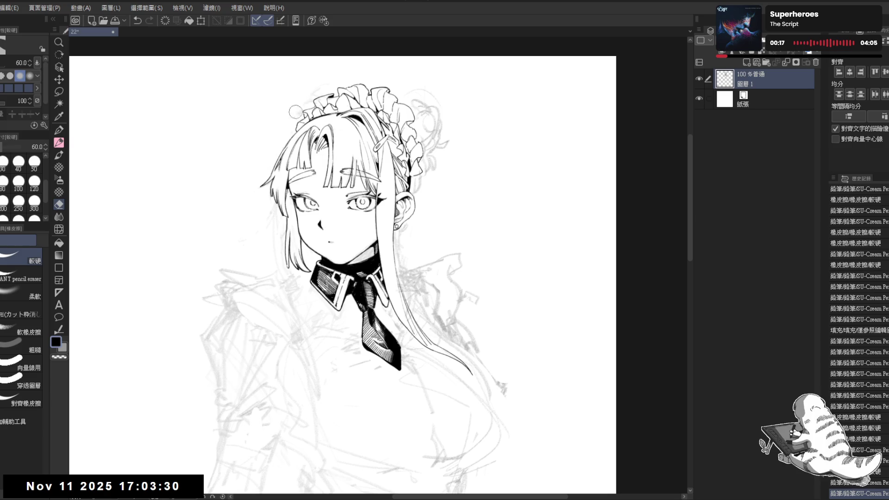
pyautogui.moveTo(321, 87); pyautogui.dragTo(304, 173)
pyautogui.press('r')
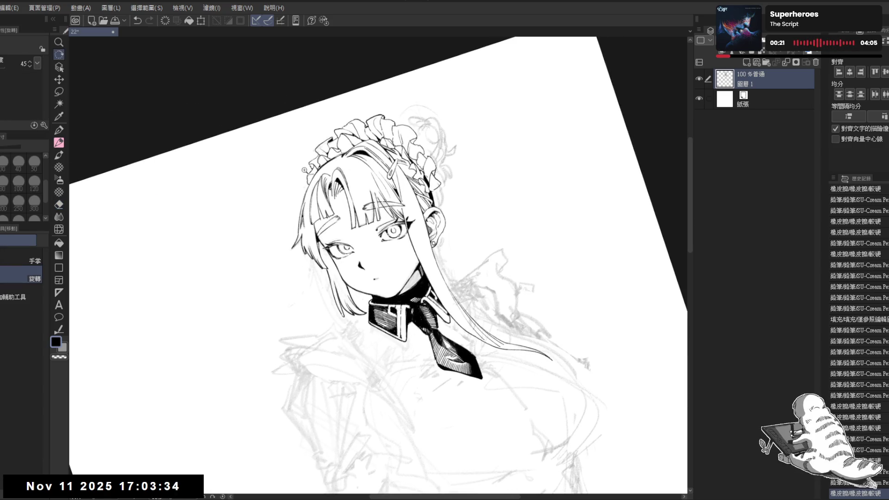
pyautogui.scroll(3, 304, 172)
pyautogui.click(305, 172)
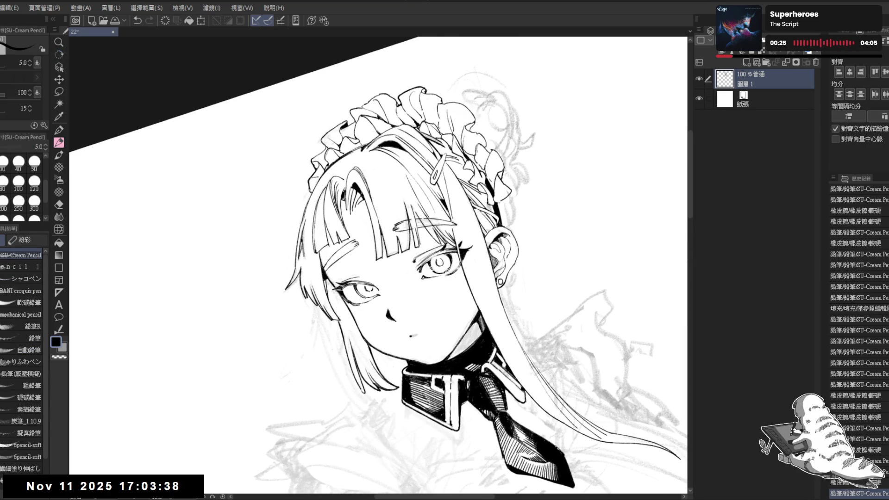
pyautogui.press('e')
pyautogui.moveTo(311, 187); pyautogui.dragTo(298, 203)
pyautogui.press('p')
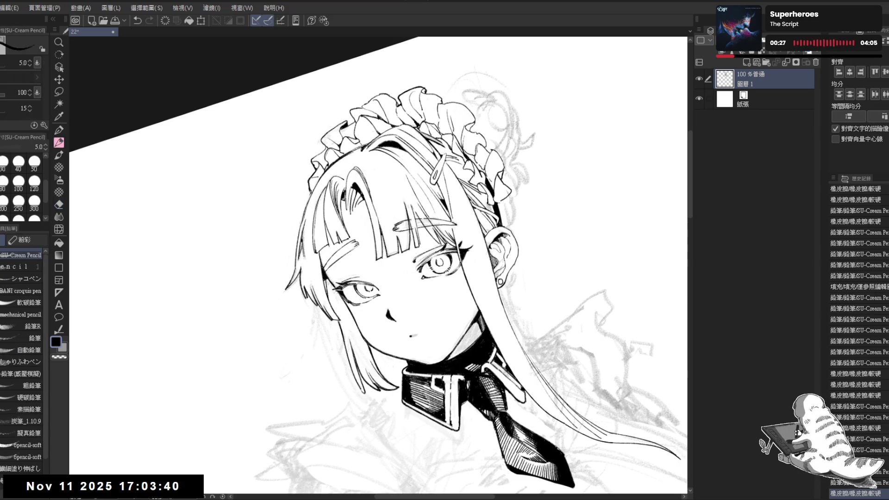
pyautogui.hotkey('ctrl', 'z')
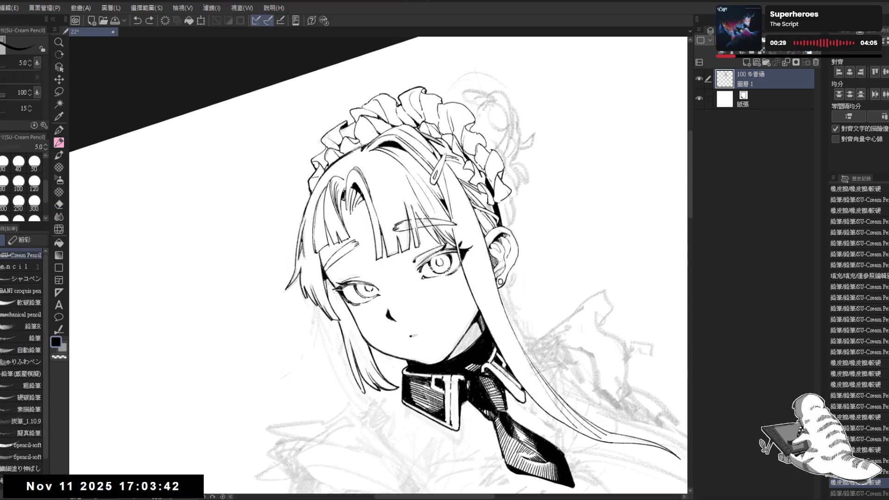
pyautogui.hotkey('ctrl', 'y')
# Reframe the view on the collar, resize the eraser from 70 to 25, and undo the last hair stroke
pyautogui.hotkey('ctrl', 'alt', '0')
pyautogui.hotkey('ctrl', '-')
pyautogui.hotkey('ctrl', '-')
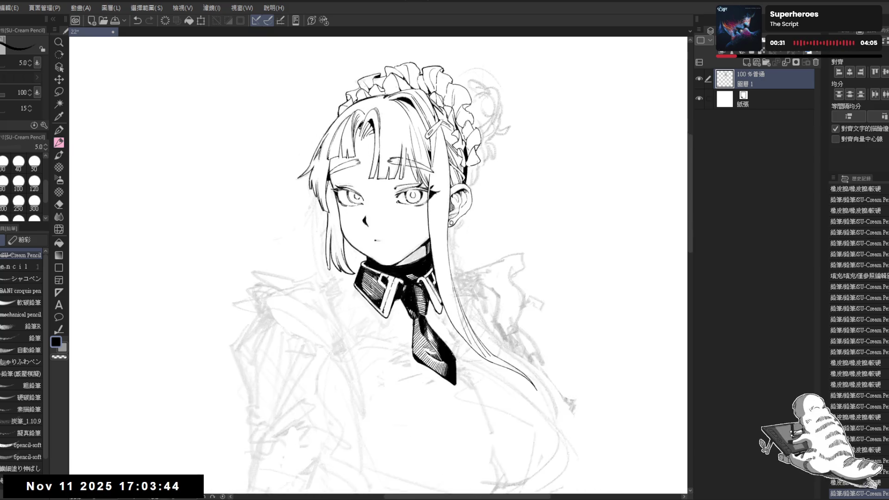
pyautogui.hotkey('ctrl', '-')
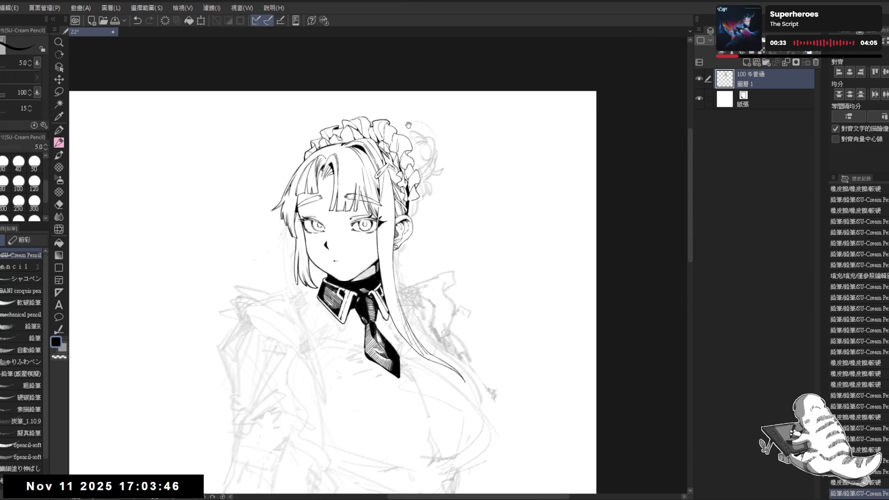
pyautogui.hotkey('shift', 'space')
pyautogui.moveTo(416, 340); pyautogui.dragTo(445, 259)
pyautogui.scroll(2, 471, 176)
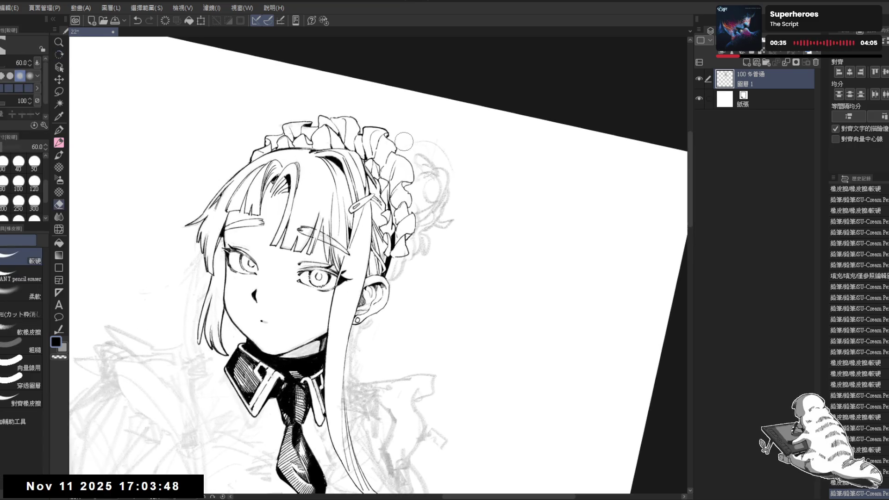
pyautogui.hotkey('ctrl', '0')
pyautogui.moveTo(347, 247); pyautogui.dragTo(349, 121)
pyautogui.press('[')
pyautogui.press('[')
pyautogui.press('[')
pyautogui.press('p')
pyautogui.hotkey('ctrl', 'z')
pyautogui.hotkey('ctrl', 'z')
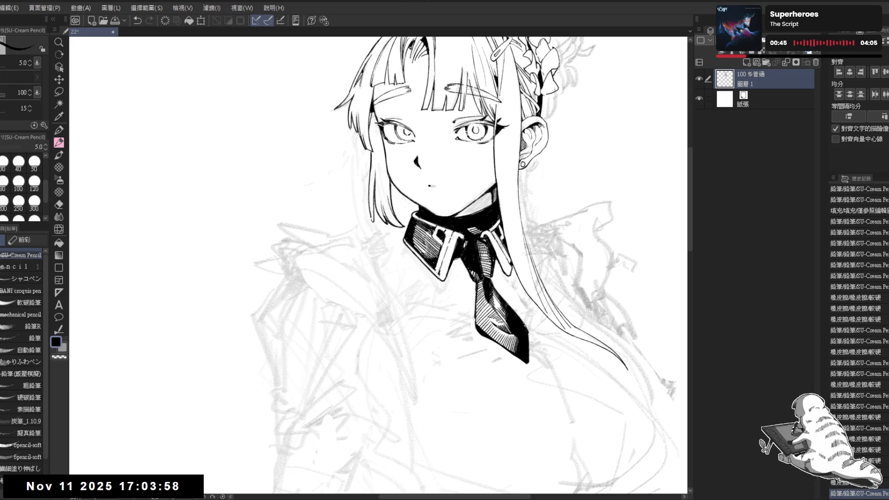
# Erase stray marks around the hair left of the face, enlarging the eraser to 40
pyautogui.press('e')
pyautogui.moveTo(354, 130); pyautogui.dragTo(355, 138)
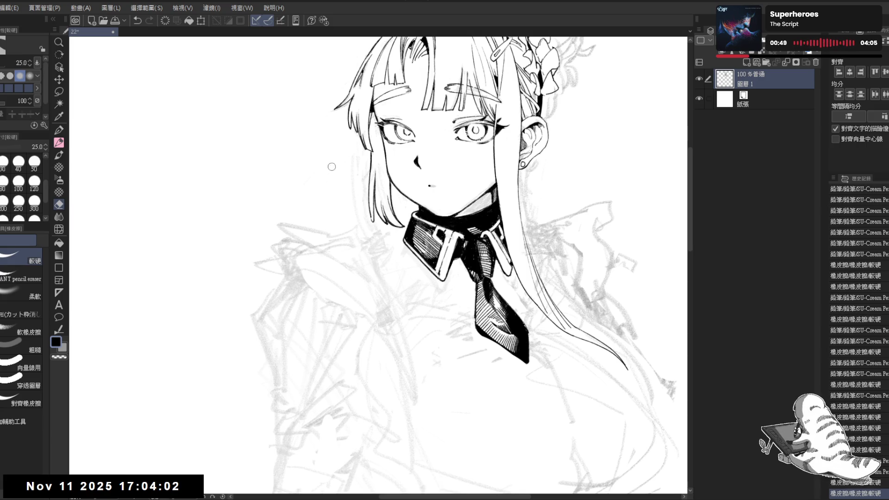
pyautogui.press(']')
pyautogui.press(']')
pyautogui.moveTo(354, 165)
pyautogui.mouseDown()
pyautogui.moveTo(365, 153)
pyautogui.moveTo(363, 204)
pyautogui.moveTo(363, 189)
pyautogui.moveTo(353, 212)
pyautogui.mouseUp()
pyautogui.press('p')
pyautogui.moveTo(415, 125); pyautogui.dragTo(344, 195)
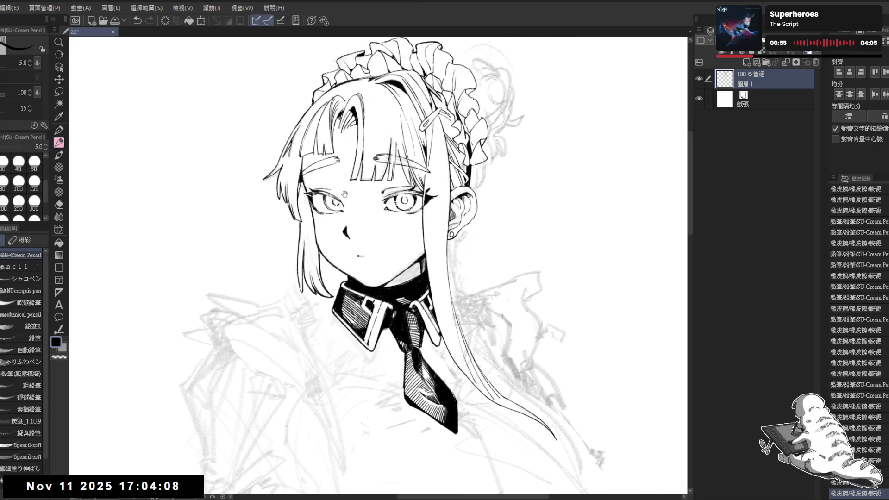
pyautogui.scroll(-2, 345, 194)
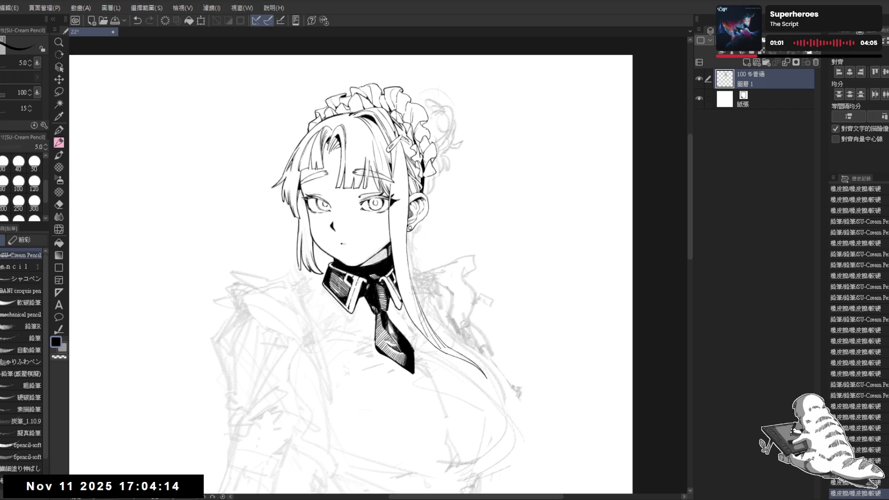
# Add small pencil touches near the hair ornament, then undo three stray strokes there
pyautogui.moveTo(248, 459); pyautogui.dragTo(248, 449)
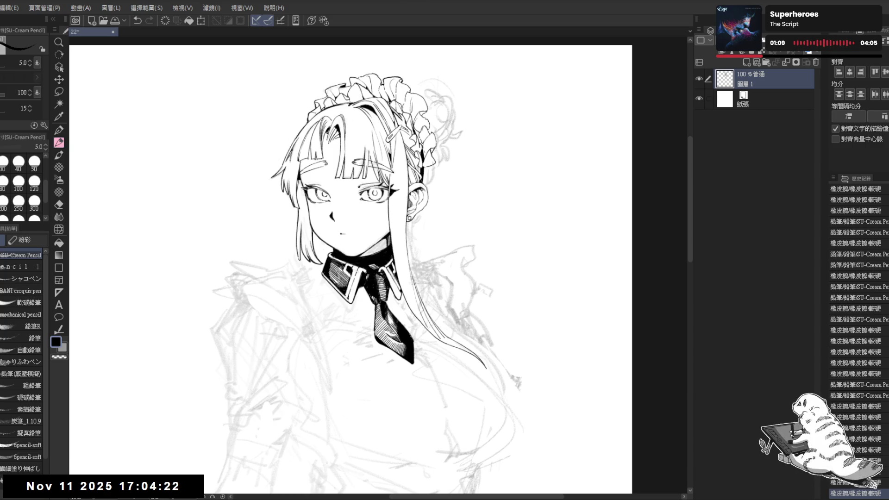
pyautogui.moveTo(352, 259); pyautogui.dragTo(324, 250)
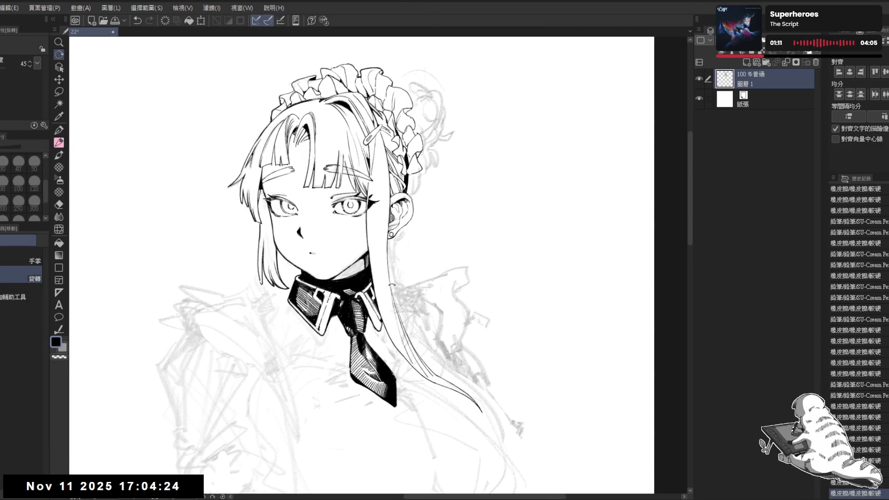
pyautogui.moveTo(388, 282); pyautogui.dragTo(410, 165)
pyautogui.click(410, 165)
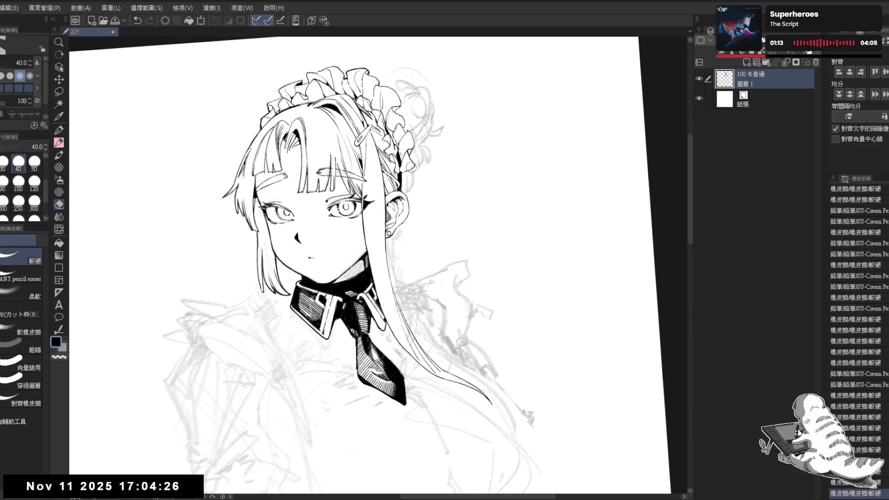
pyautogui.press('p')
pyautogui.click(410, 166)
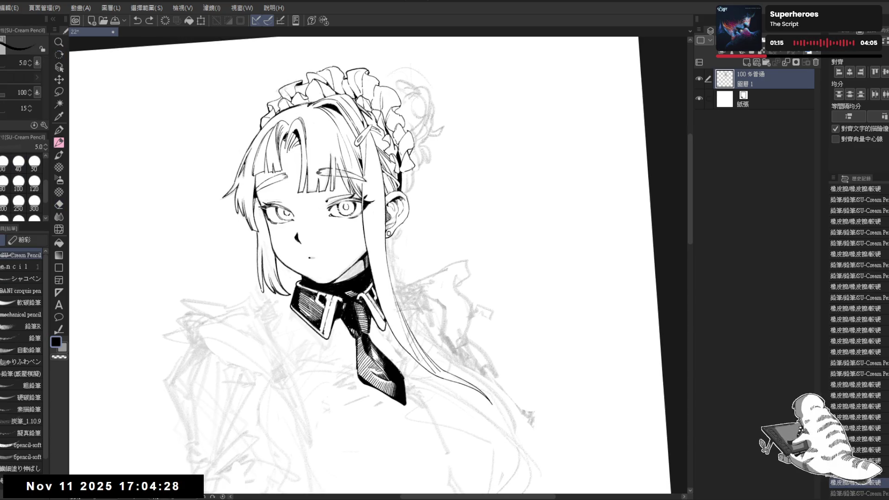
pyautogui.moveTo(411, 166); pyautogui.dragTo(405, 198)
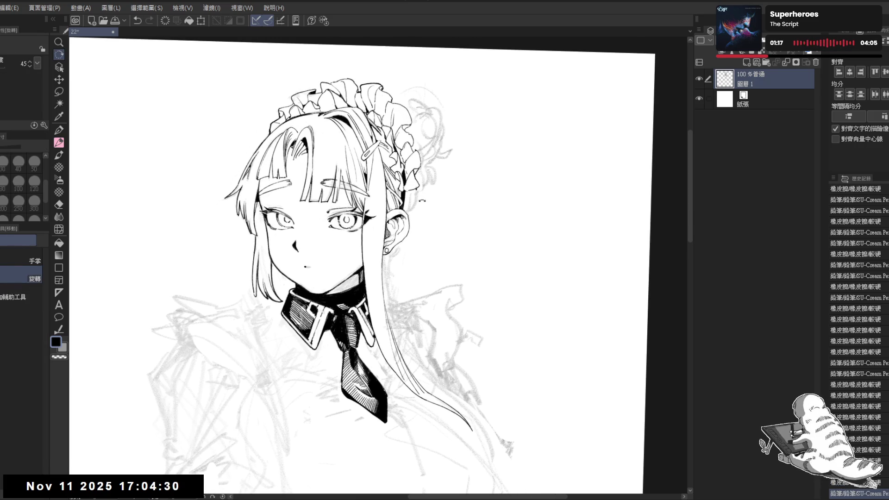
pyautogui.click(422, 201)
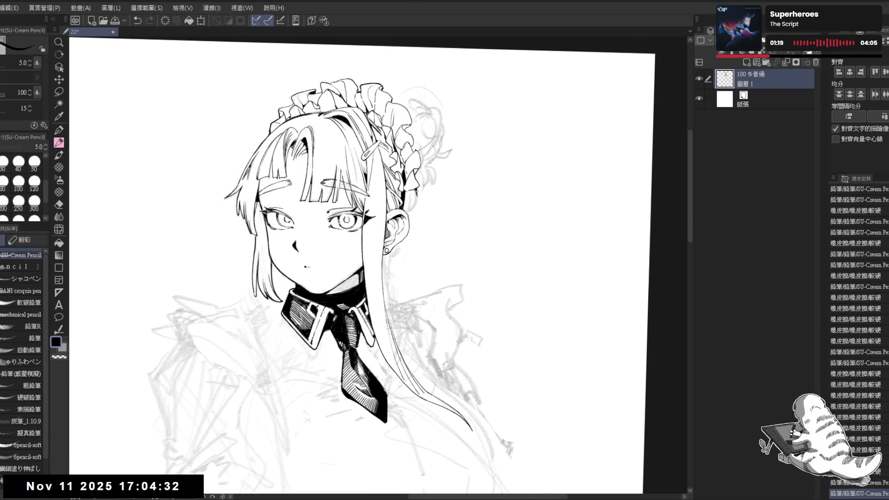
pyautogui.press('e')
pyautogui.moveTo(417, 189); pyautogui.dragTo(417, 206)
pyautogui.press('p')
pyautogui.hotkey('ctrl', 'z')
pyautogui.hotkey('ctrl', 'z')
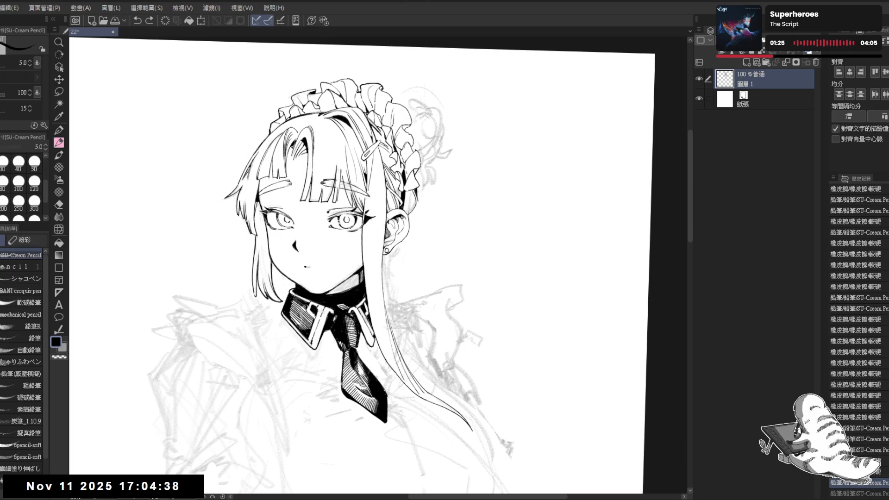
pyautogui.hotkey('ctrl', 'z')
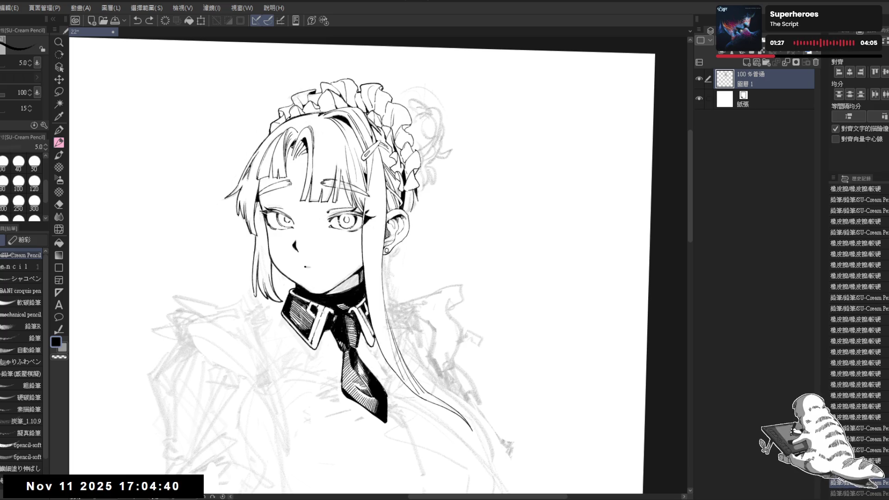
pyautogui.hotkey('ctrl', 'z')
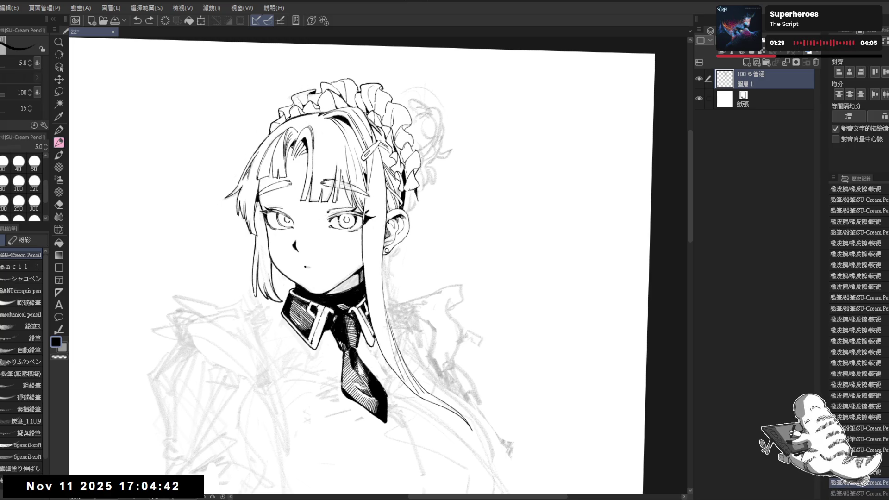
# Straighten the canvas view, then undo and redo the small stroke near the ear
pyautogui.hotkey('ctrl', '@')
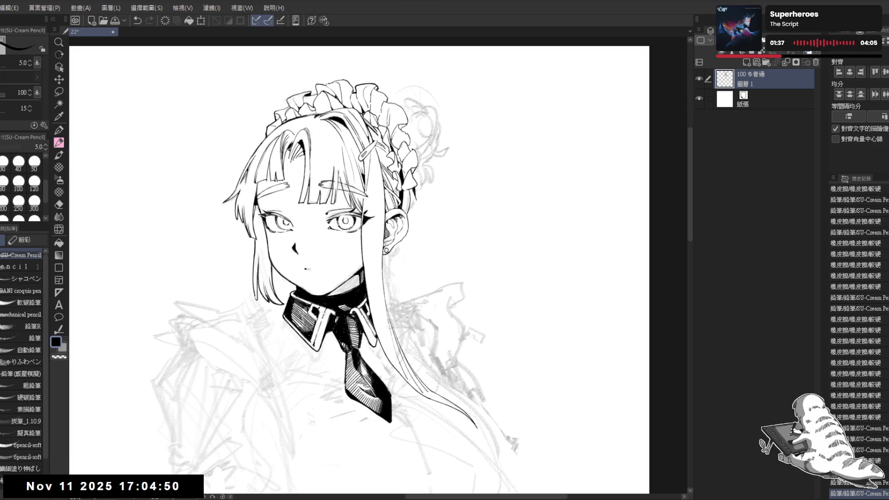
pyautogui.press('-')
pyautogui.press('e')
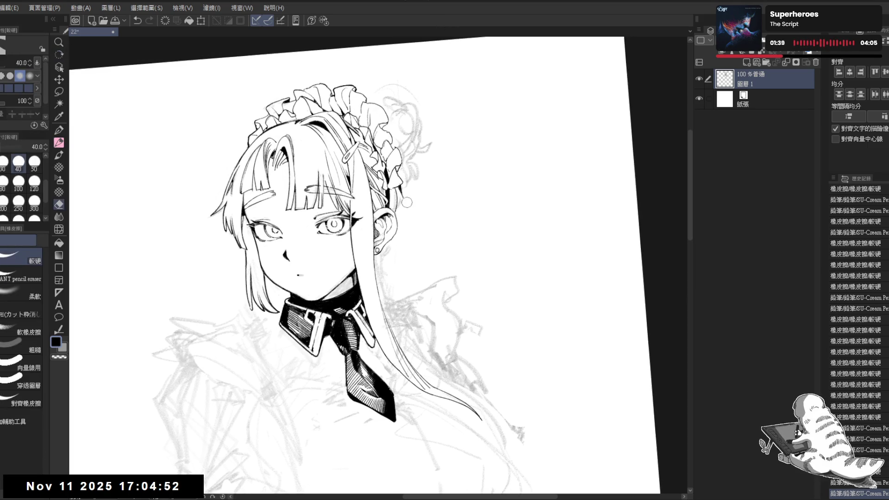
pyautogui.press('p')
pyautogui.press('^')
pyautogui.moveTo(467, 149); pyautogui.dragTo(464, 158)
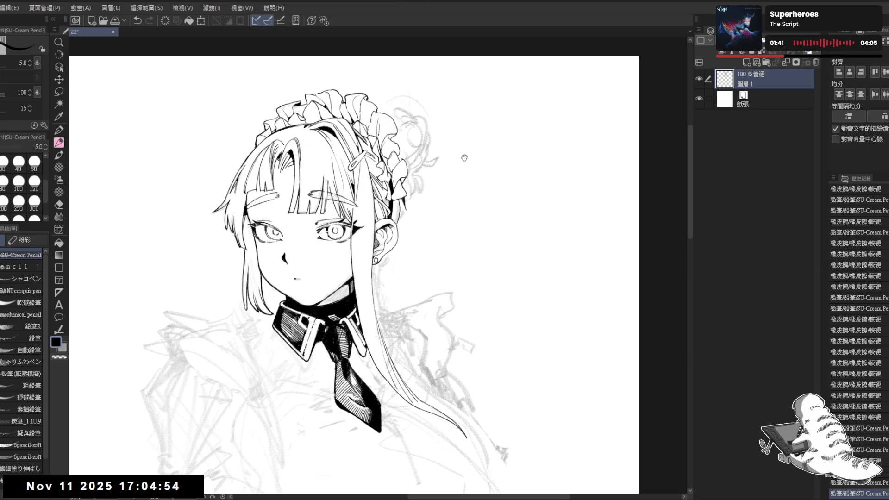
pyautogui.press('-')
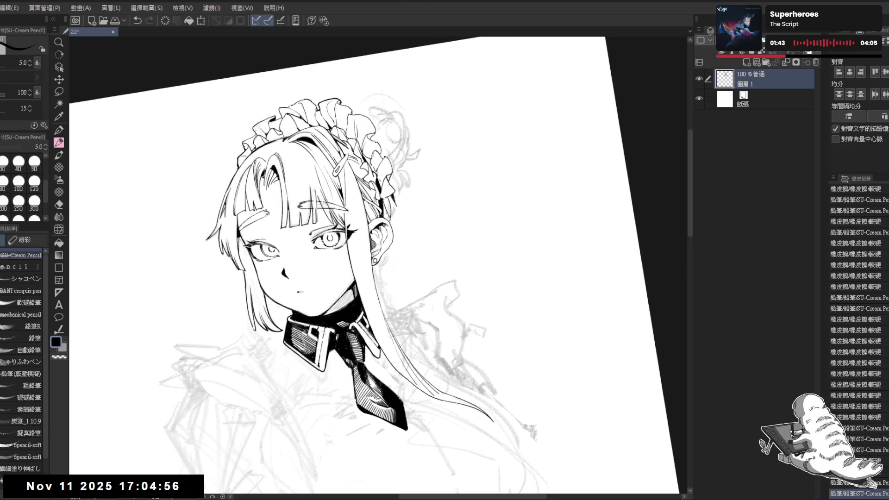
pyautogui.hotkey('ctrl', 'z')
pyautogui.hotkey('ctrl', 'y')
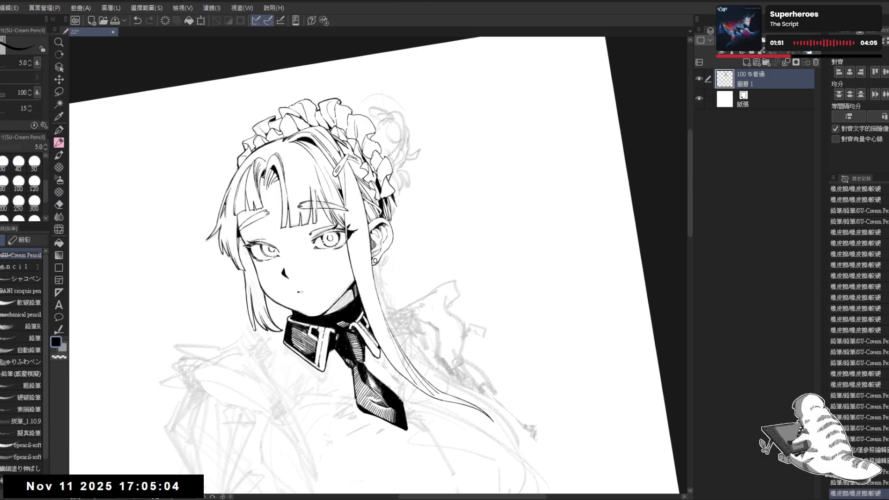
# Draw small lines beside the ear, undoing the second attempt
pyautogui.scroll(3, 377, 264)
pyautogui.press('e')
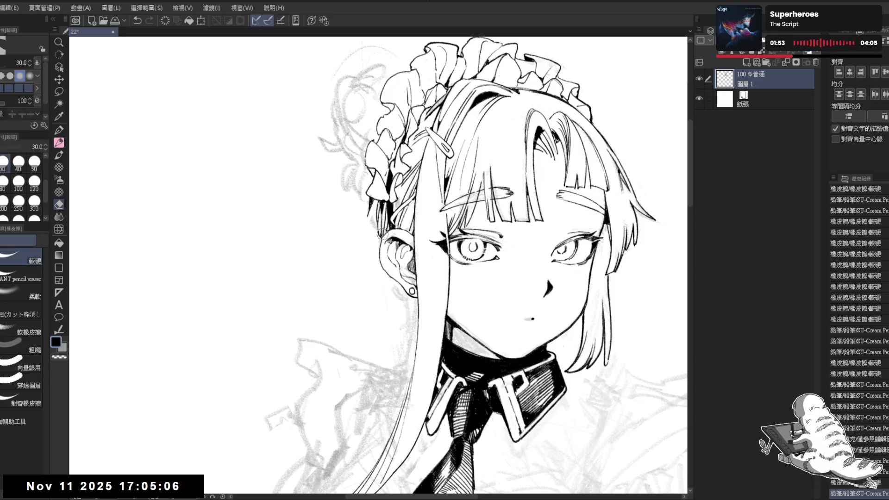
pyautogui.press('p')
pyautogui.press('e')
pyautogui.press('p')
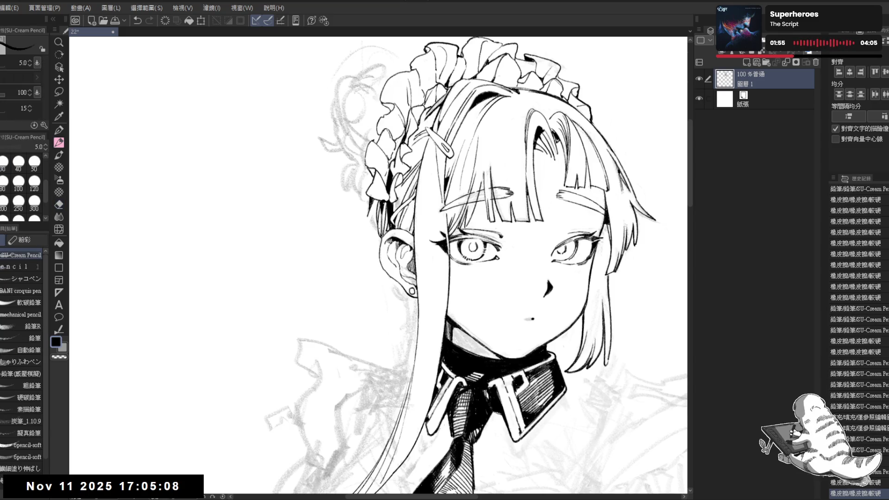
pyautogui.moveTo(379, 230); pyautogui.dragTo(381, 236)
pyautogui.press('e')
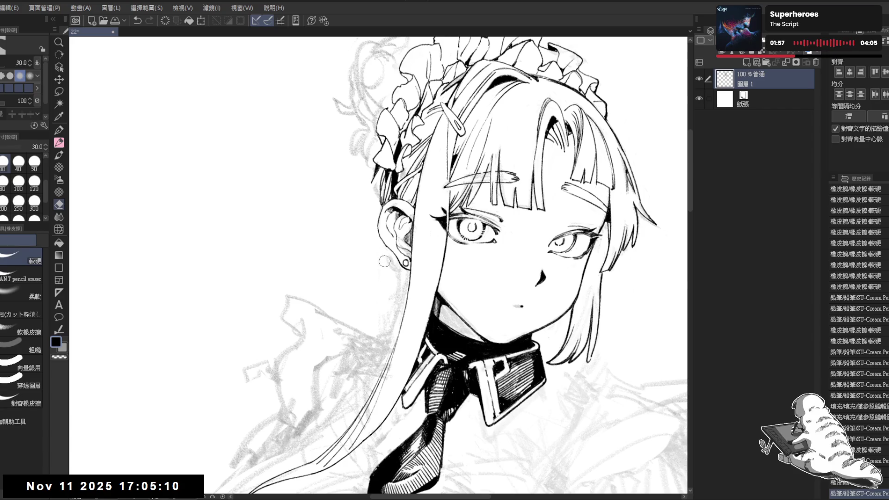
pyautogui.press('p')
pyautogui.scroll(3, 422, 313)
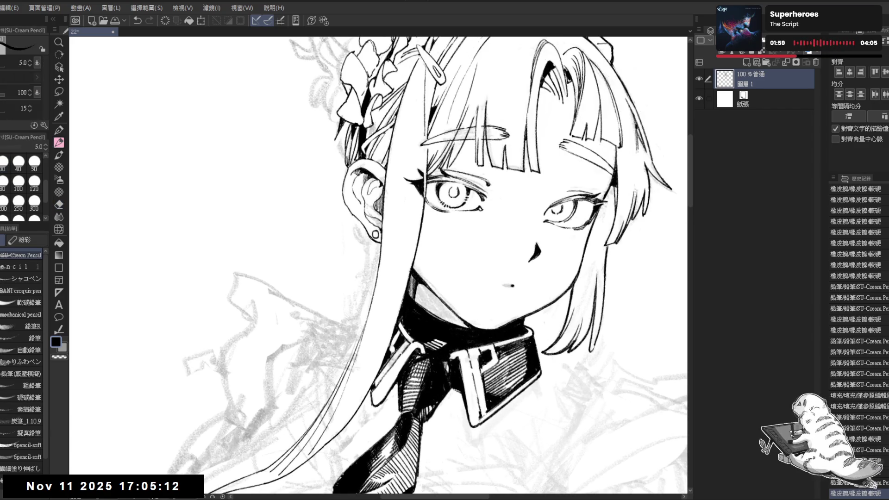
pyautogui.moveTo(363, 226)
pyautogui.mouseDown()
pyautogui.moveTo(377, 252)
pyautogui.moveTo(374, 270)
pyautogui.mouseUp()
pyautogui.hotkey('ctrl', 'z')
pyautogui.hotkey('ctrl', 'z')
pyautogui.hotkey('ctrl', 'z')
pyautogui.hotkey('ctrl', 'z')
pyautogui.hotkey('ctrl', 'z')
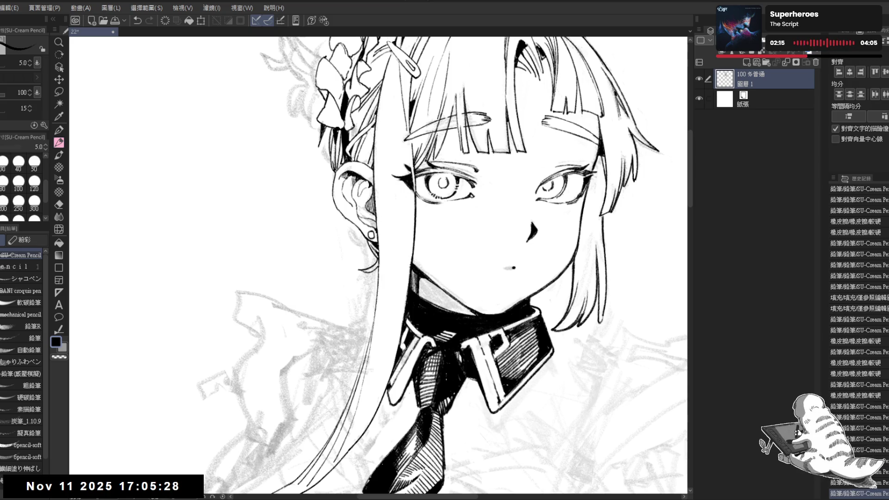
# Erase marks near the ear, add a pencil stroke, and erase sketch lines beside the headdress
pyautogui.press('e')
pyautogui.moveTo(343, 236)
pyautogui.mouseDown()
pyautogui.moveTo(352, 234)
pyautogui.moveTo(351, 366)
pyautogui.moveTo(406, 365)
pyautogui.mouseUp()
pyautogui.press('r')
pyautogui.moveTo(361, 250)
pyautogui.mouseDown()
pyautogui.moveTo(370, 259)
pyautogui.moveTo(362, 266)
pyautogui.moveTo(409, 256)
pyautogui.moveTo(381, 261)
pyautogui.moveTo(364, 200)
pyautogui.mouseUp()
pyautogui.hotkey('ctrl', 'shift', 'r')
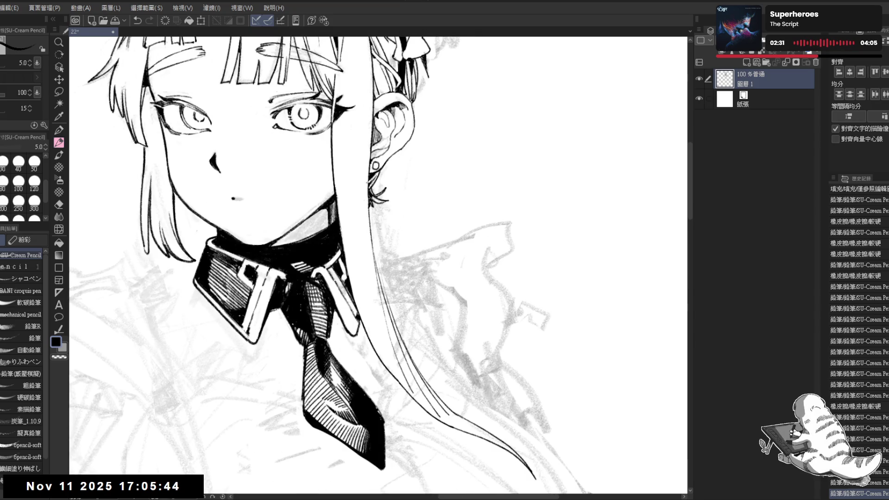
pyautogui.scroll(-3, 382, 155)
pyautogui.moveTo(386, 152); pyautogui.dragTo(389, 191)
pyautogui.moveTo(421, 141); pyautogui.dragTo(415, 161)
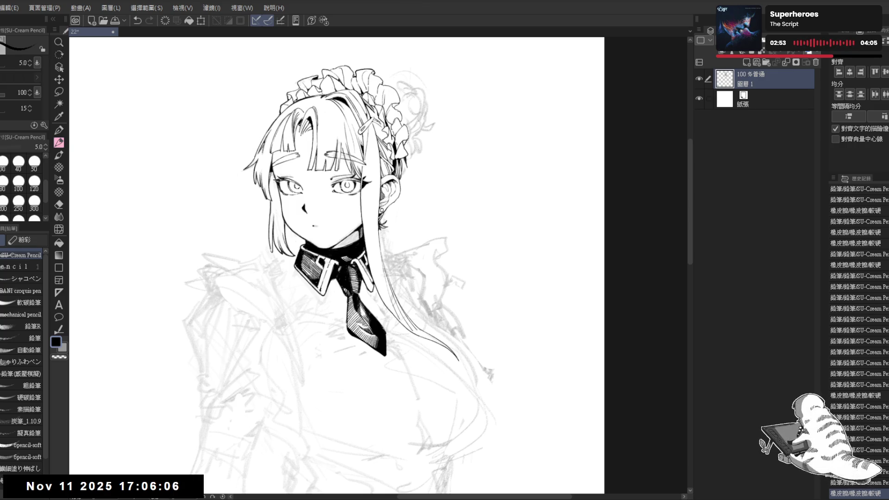
pyautogui.scroll(2, 424, 128)
# Erase small marks near the hair top and headdress ruffle, adding a tiny pencil mark
pyautogui.press('e')
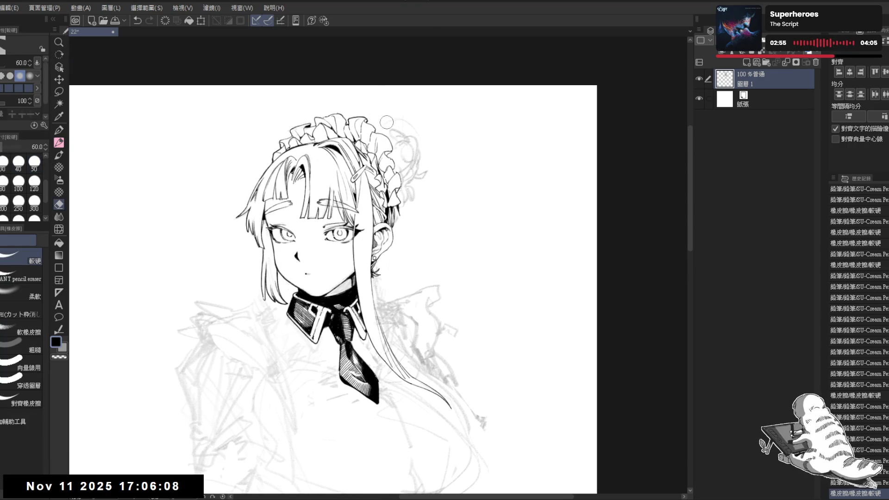
pyautogui.press('p')
pyautogui.moveTo(397, 136); pyautogui.dragTo(365, 128)
pyautogui.scroll(3, 400, 140)
pyautogui.press('e')
pyautogui.click(362, 147)
pyautogui.press('p')
pyautogui.press('^')
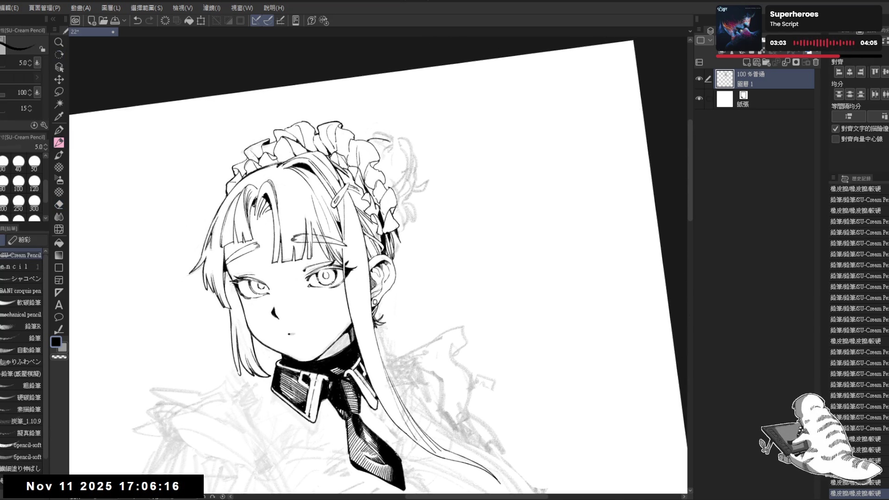
pyautogui.click(406, 137)
pyautogui.press('@')
pyautogui.press('e')
pyautogui.moveTo(384, 165); pyautogui.dragTo(387, 163)
pyautogui.press('p')
pyautogui.press('e')
pyautogui.press('p')
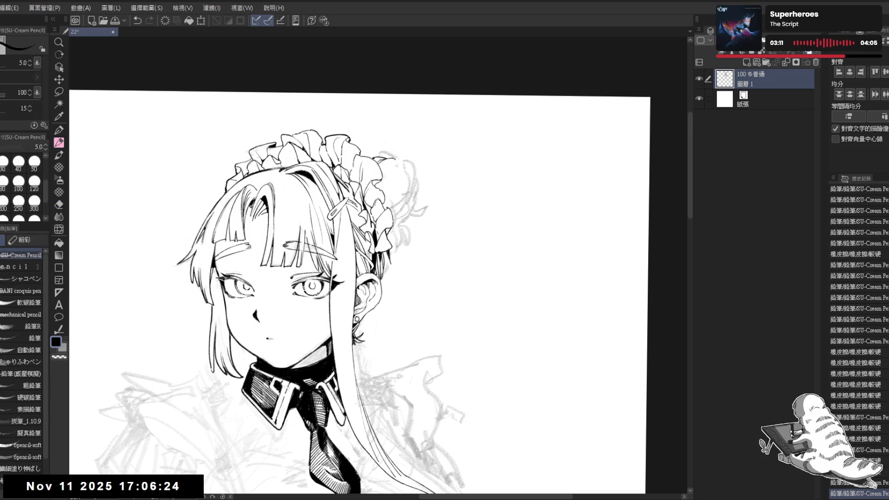
# Erase leftover sketch lines and small marks on the headdress
pyautogui.press('r')
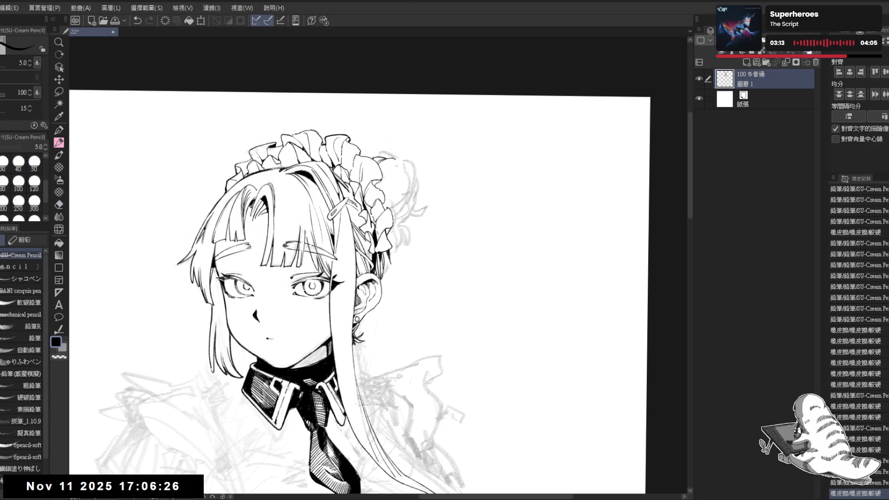
pyautogui.moveTo(509, 278); pyautogui.dragTo(504, 195)
pyautogui.press('e')
pyautogui.moveTo(370, 190); pyautogui.dragTo(385, 205)
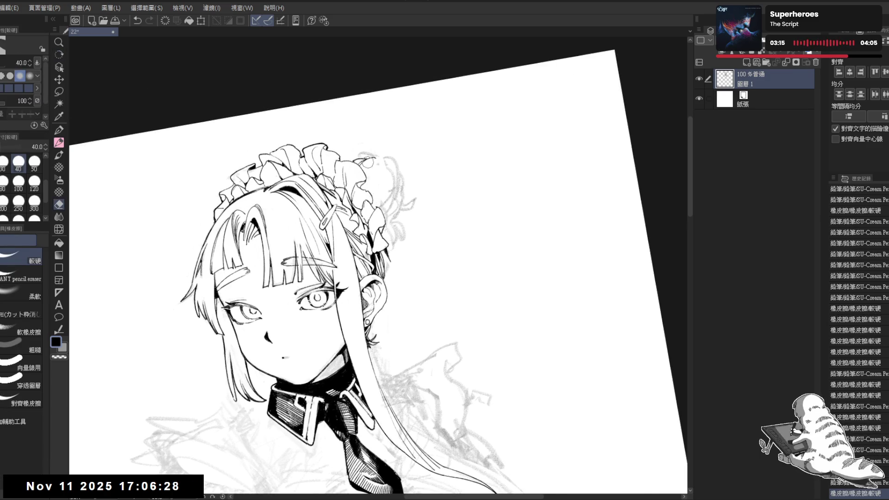
pyautogui.press('p')
pyautogui.hotkey('ctrl', '@')
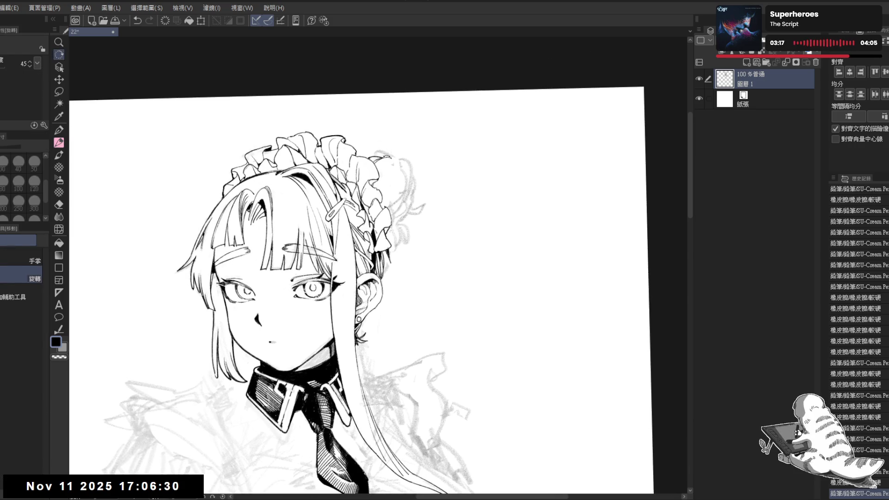
pyautogui.press('e')
pyautogui.moveTo(370, 153); pyautogui.dragTo(384, 144)
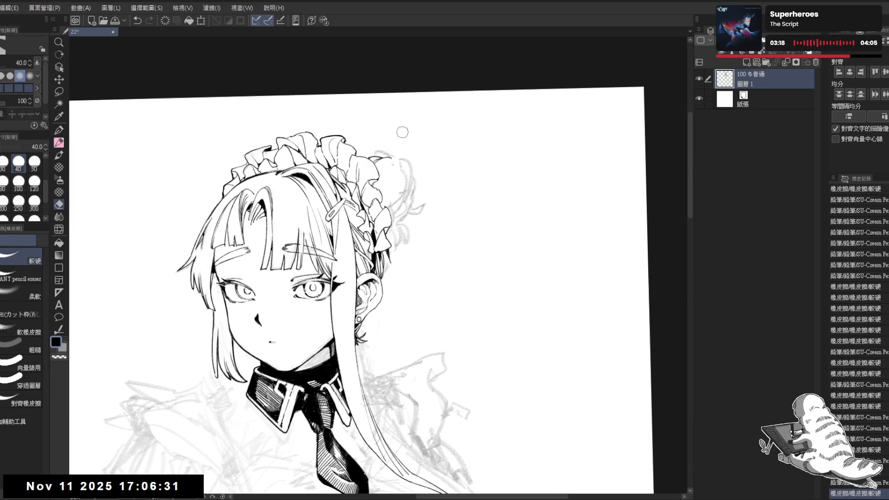
pyautogui.click(389, 170)
pyautogui.press('p')
# Draw short pencil lines on the headdress's upper right and erase marks beside it
pyautogui.press('-')
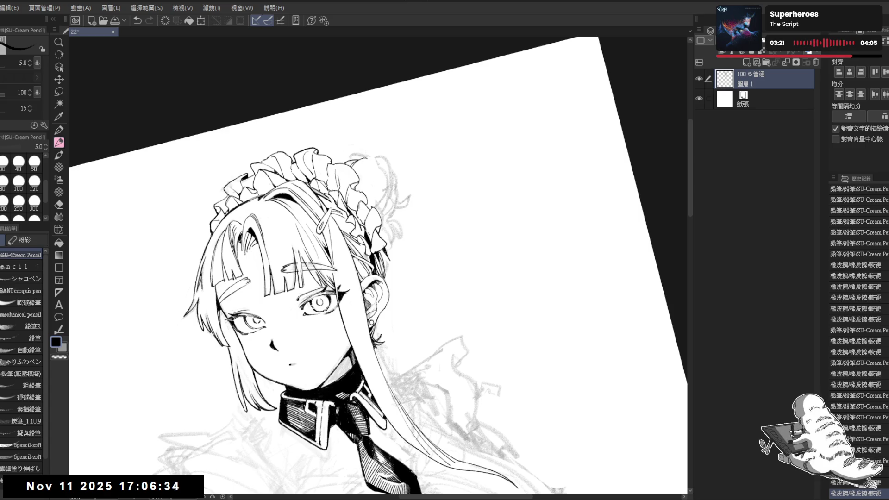
pyautogui.moveTo(363, 158); pyautogui.dragTo(352, 163)
pyautogui.press('e')
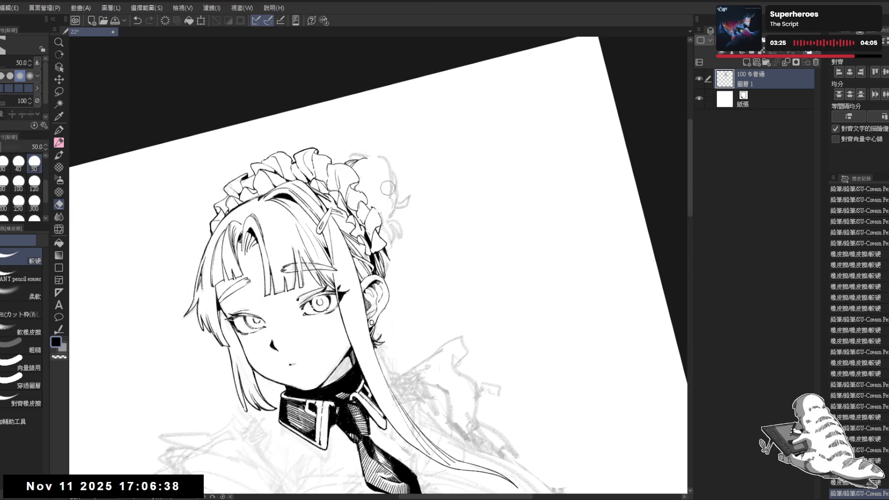
pyautogui.moveTo(385, 183); pyautogui.dragTo(392, 210)
pyautogui.press('p')
pyautogui.moveTo(370, 159); pyautogui.dragTo(399, 198)
pyautogui.hotkey('ctrl', 'y')
pyautogui.moveTo(363, 168); pyautogui.dragTo(392, 158)
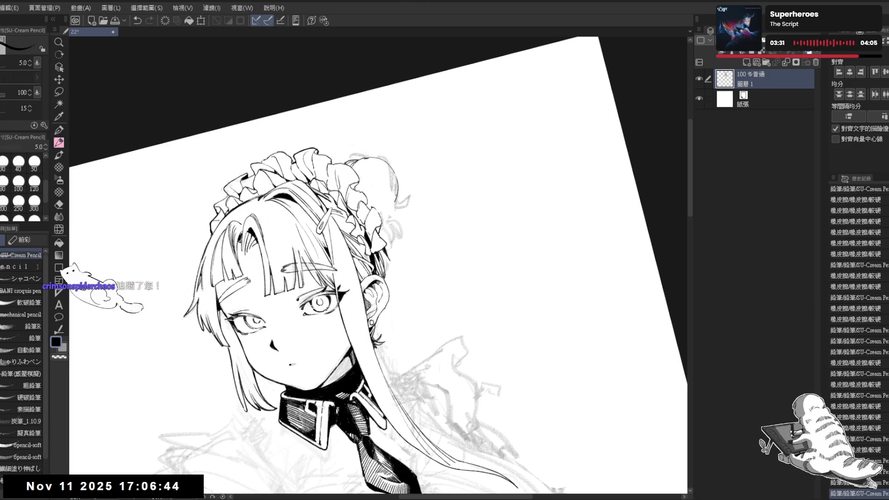
pyautogui.moveTo(395, 181); pyautogui.dragTo(397, 201)
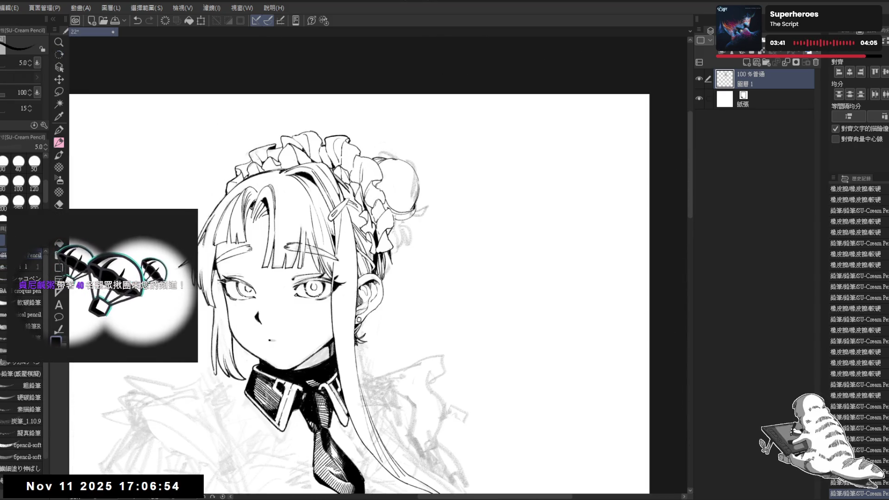
# Erase stray marks on the hair bun and add a short ink stroke at the top of the hair
pyautogui.press('e')
pyautogui.moveTo(407, 194); pyautogui.dragTo(403, 159)
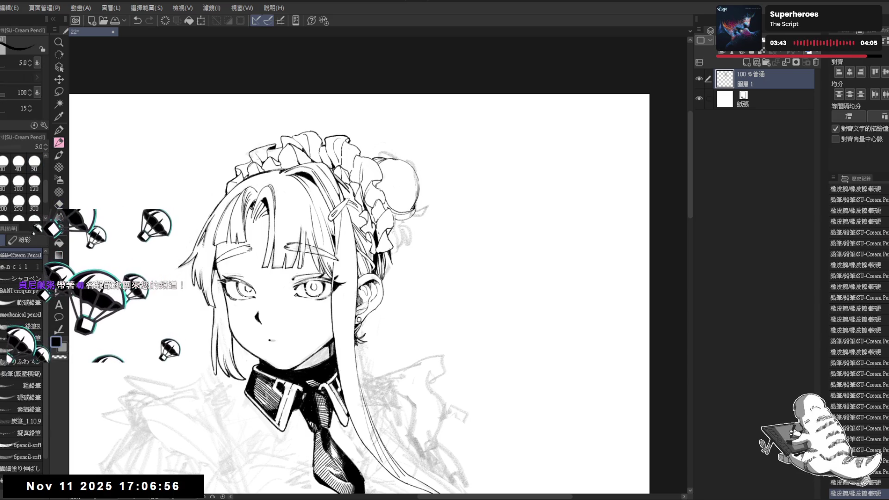
pyautogui.press('p')
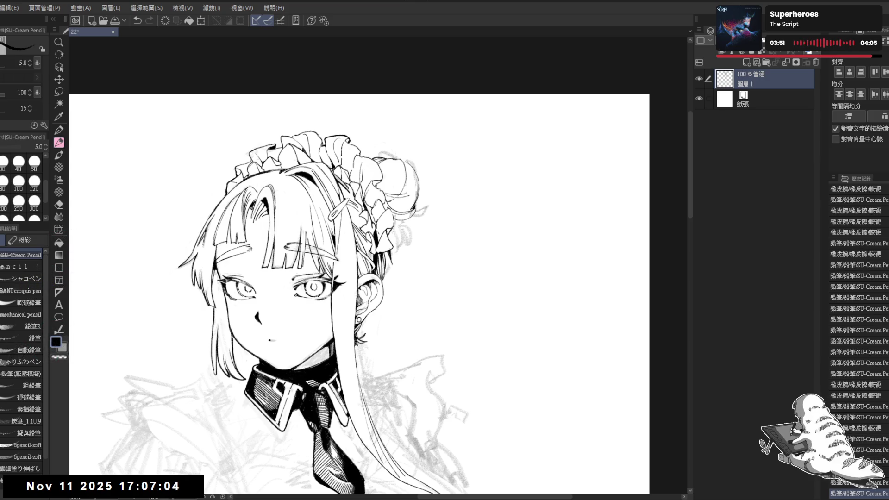
pyautogui.moveTo(410, 192)
pyautogui.mouseDown()
pyautogui.moveTo(419, 185)
pyautogui.moveTo(424, 212)
pyautogui.mouseUp()
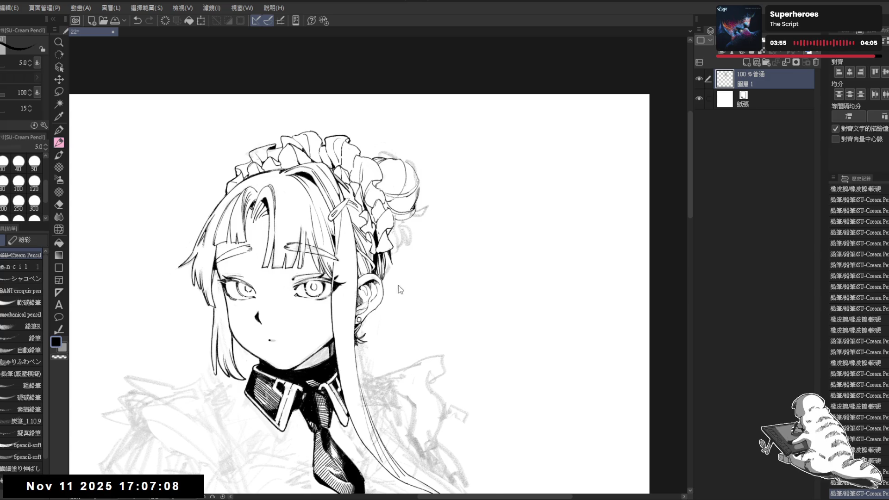
pyautogui.press('h')
pyautogui.hotkey('ctrl', '+')
pyautogui.press('^')
pyautogui.press('^')
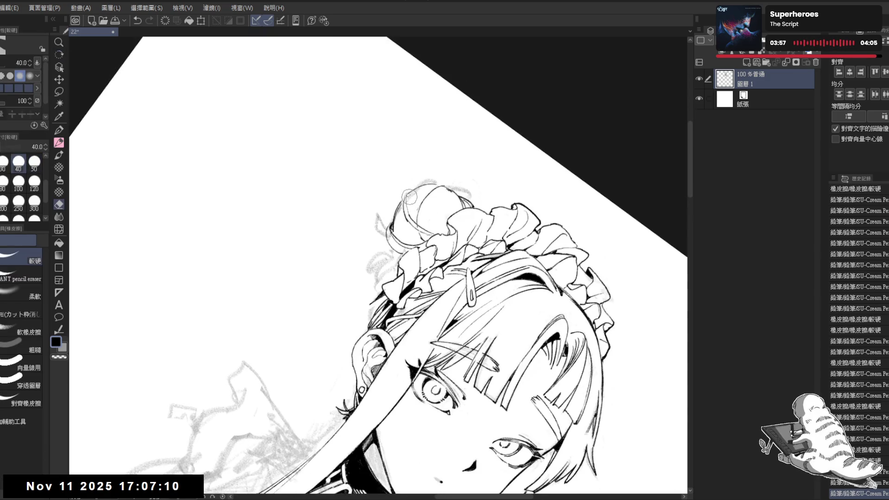
pyautogui.moveTo(405, 194); pyautogui.dragTo(405, 205)
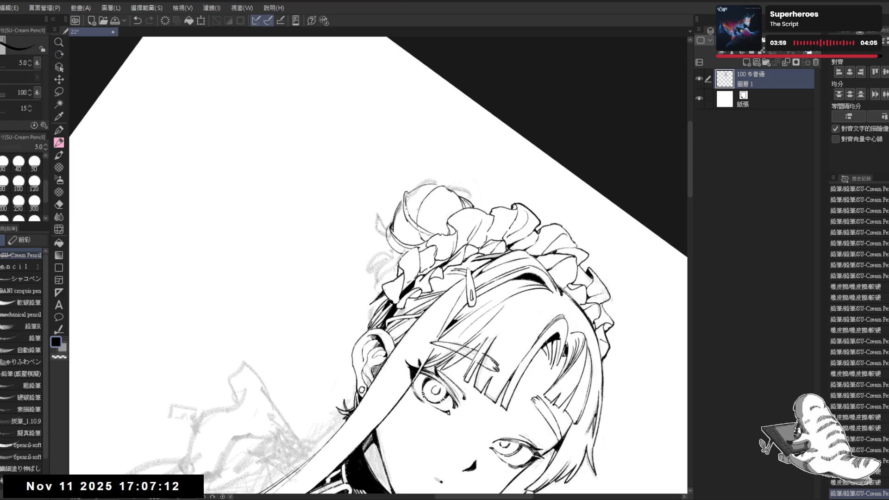
# Erase a small patch of sketch lines near the bun and rotate the view nearly level
pyautogui.press('-')
pyautogui.press('-')
pyautogui.press('-')
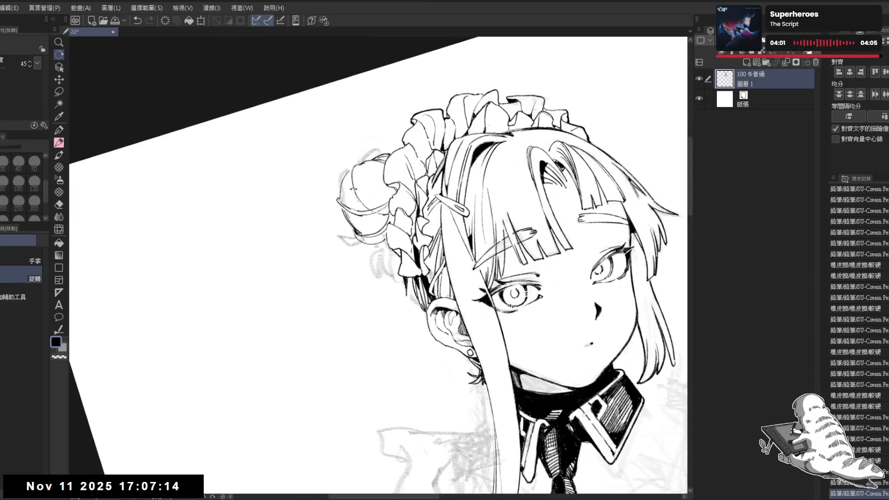
pyautogui.press('e')
pyautogui.moveTo(353, 159)
pyautogui.mouseDown()
pyautogui.moveTo(340, 172)
pyautogui.moveTo(355, 190)
pyautogui.moveTo(347, 154)
pyautogui.mouseUp()
pyautogui.press('p')
pyautogui.press('e')
pyautogui.press('p')
pyautogui.press('r')
pyautogui.moveTo(463, 231); pyautogui.dragTo(509, 185)
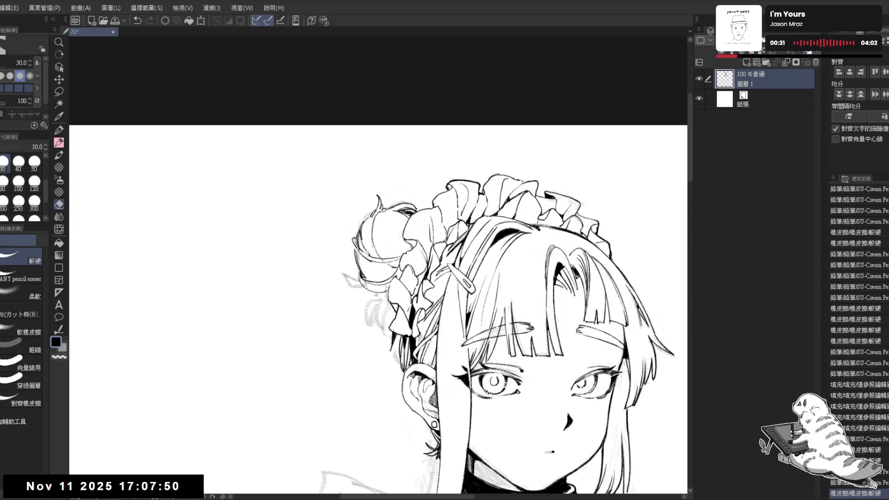
# Frame the collar and hair bun in view, shrink the brush, and set the rotation upright
pyautogui.moveTo(338, 277); pyautogui.dragTo(261, 172)
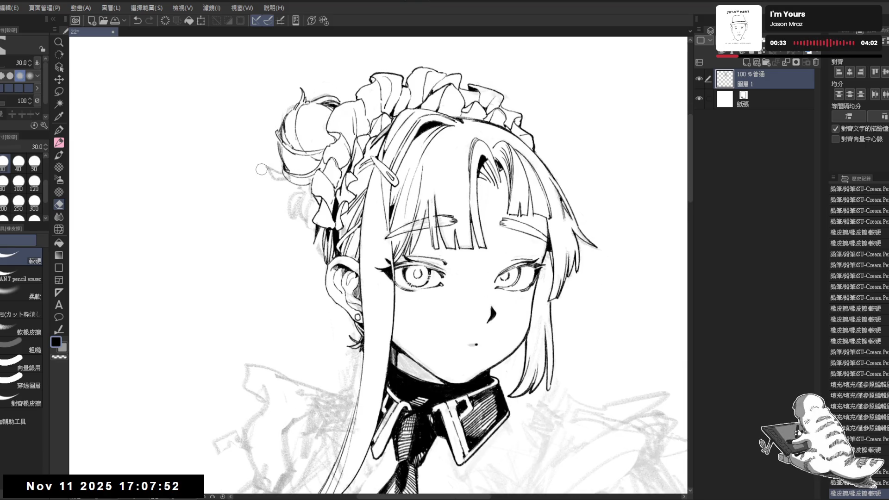
pyautogui.scroll(-2, 257, 170)
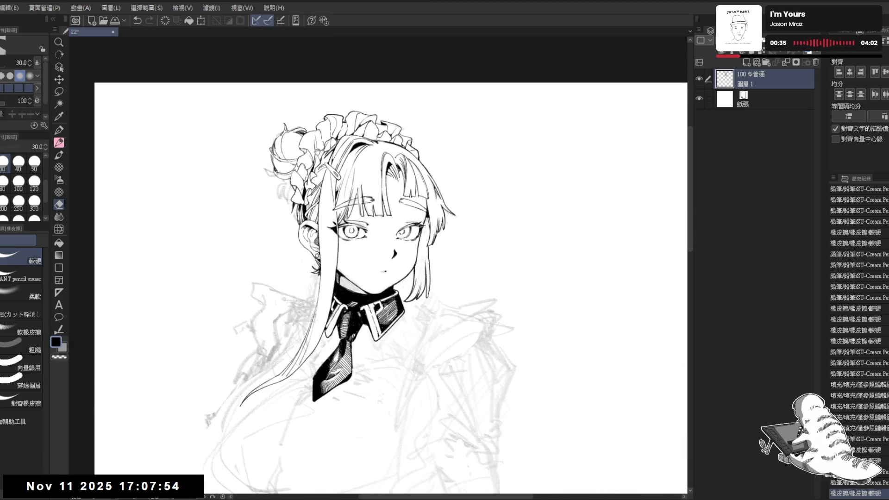
pyautogui.scroll(1, 307, 137)
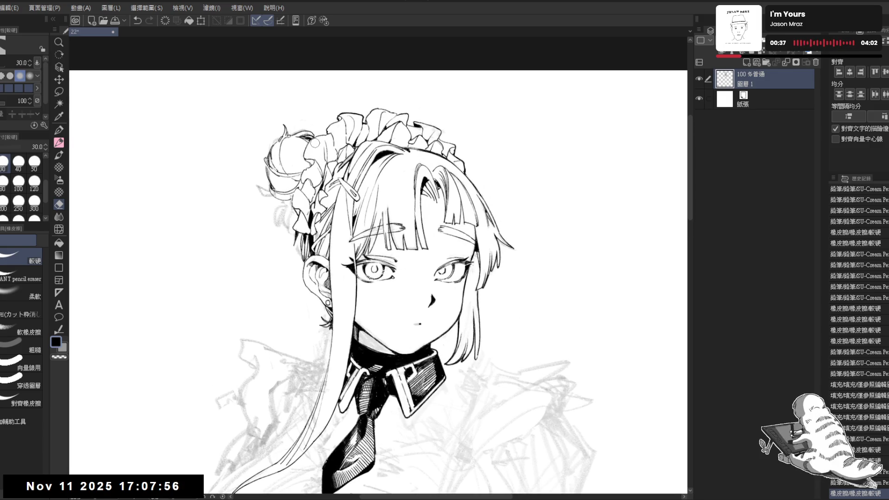
pyautogui.moveTo(315, 143); pyautogui.dragTo(345, 173)
pyautogui.moveTo(305, 200)
pyautogui.mouseDown()
pyautogui.moveTo(315, 204)
pyautogui.moveTo(309, 227)
pyautogui.mouseUp()
pyautogui.press('[')
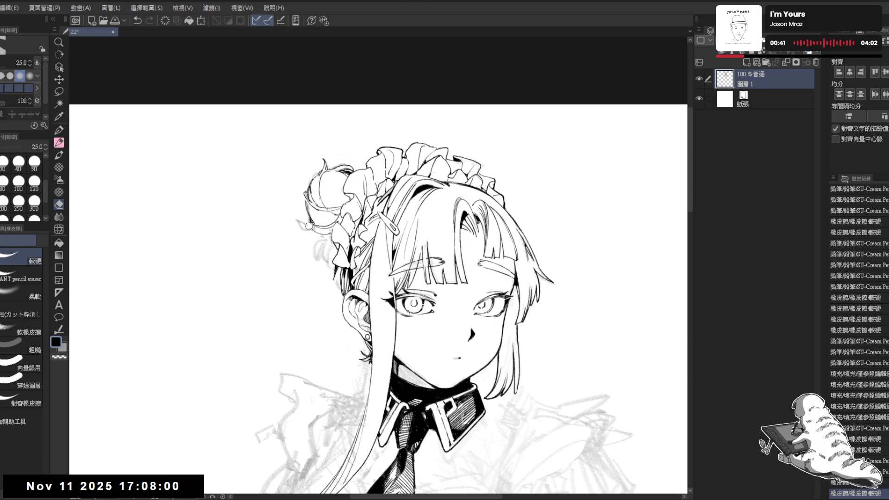
pyautogui.press('r')
pyautogui.moveTo(347, 337); pyautogui.dragTo(393, 366)
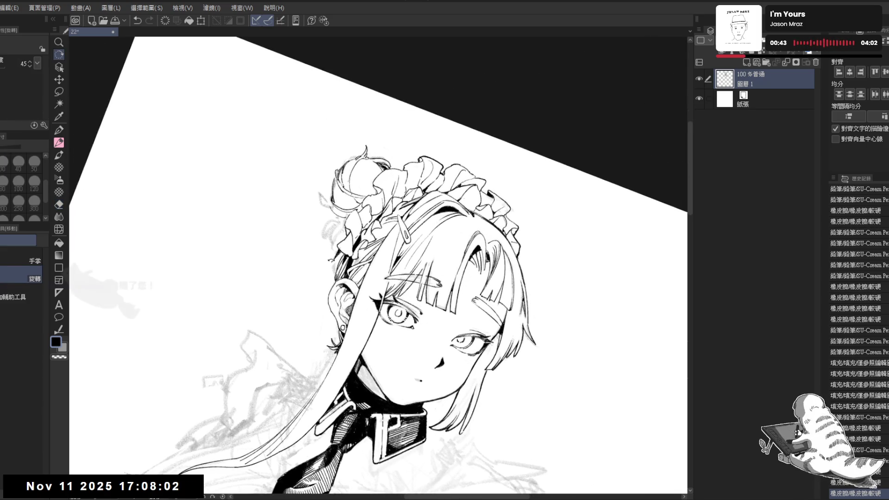
pyautogui.hotkey('ctrl', '0')
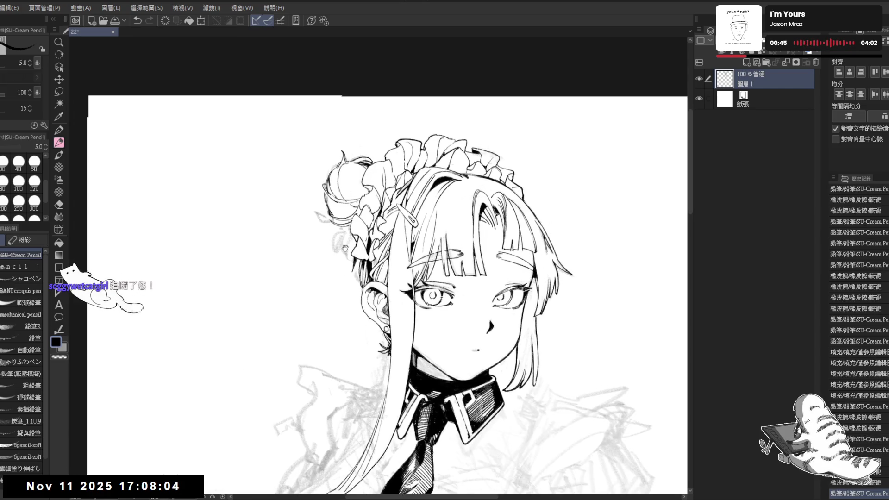
pyautogui.moveTo(340, 251); pyautogui.dragTo(327, 283)
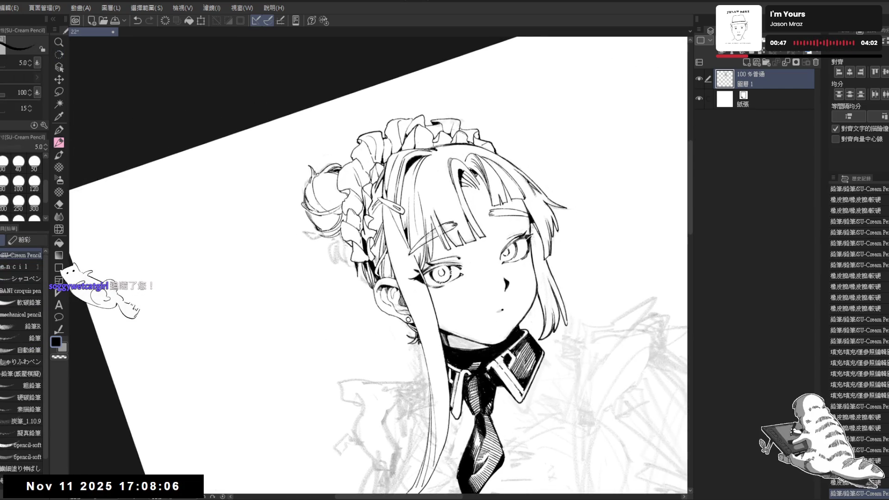
pyautogui.hotkey('ctrl', '0')
# Add a small ink stroke near the hair bun and erase a bun line for redrawing
pyautogui.press('e')
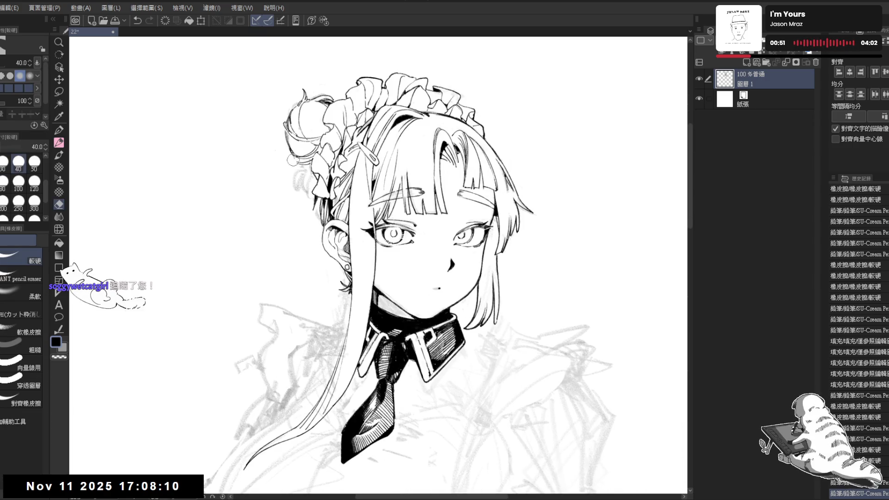
pyautogui.press('p')
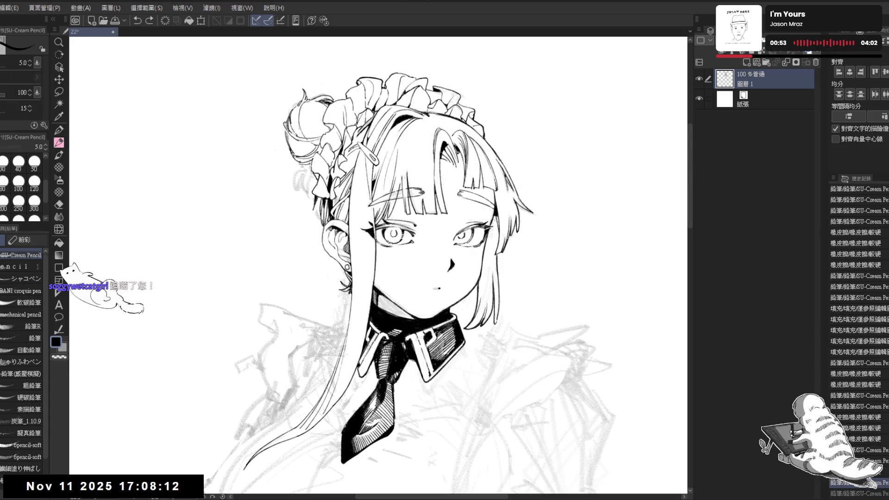
pyautogui.moveTo(297, 172); pyautogui.dragTo(300, 182)
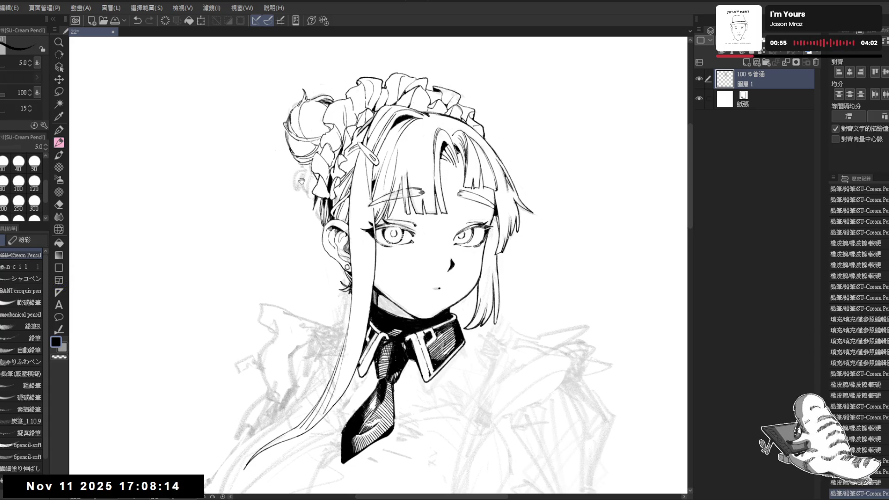
pyautogui.scroll(1, 378, 265)
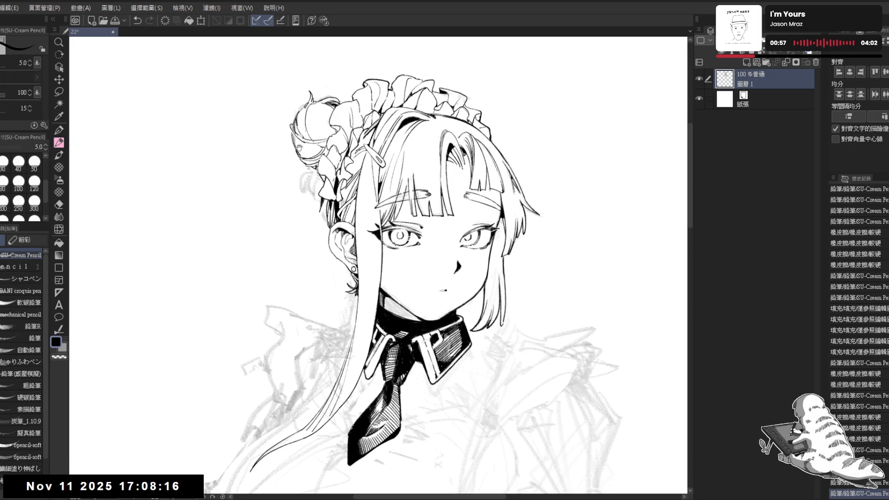
pyautogui.press('e')
pyautogui.moveTo(292, 132); pyautogui.dragTo(296, 148)
# Alternate eraser and pencil on the bun lines, then undo the last extra stroke
pyautogui.press('p')
pyautogui.press('e')
pyautogui.press('p')
pyautogui.press('e')
pyautogui.press('p')
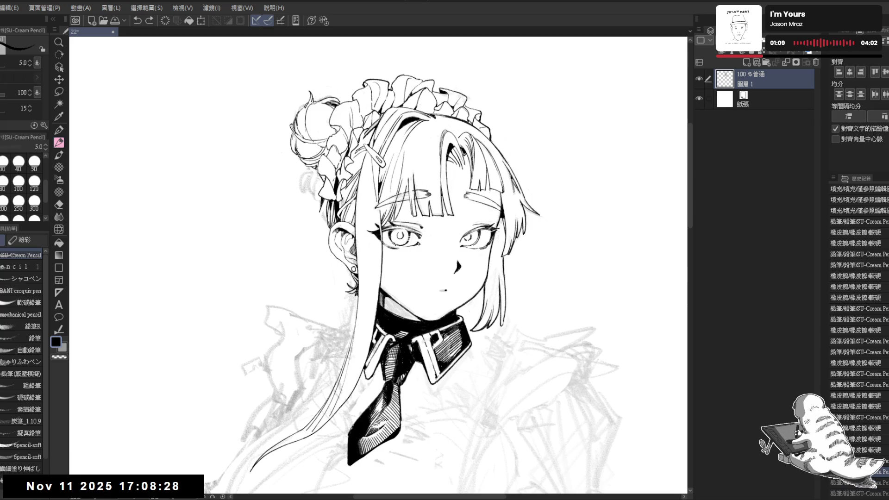
pyautogui.hotkey('ctrl', 'z')
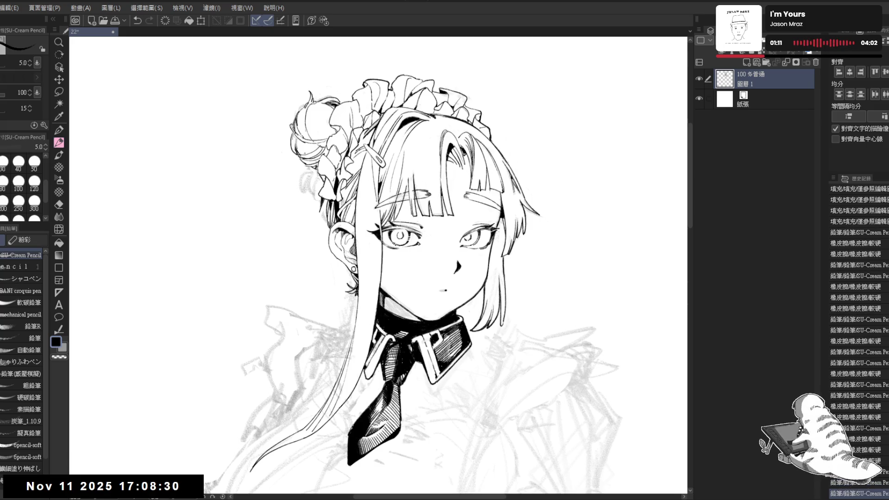
# Draw a curved strand right of the bun, trim the bun's edge, and add a short stroke
pyautogui.press('h')
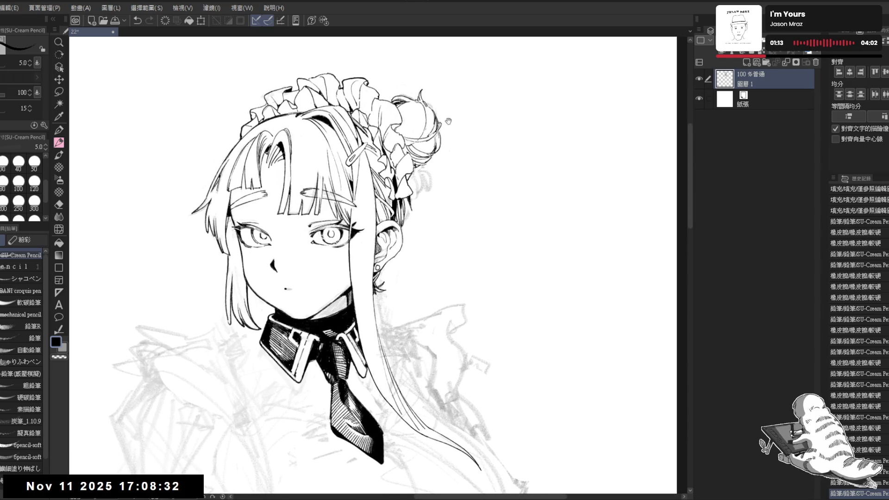
pyautogui.moveTo(438, 132); pyautogui.dragTo(463, 117)
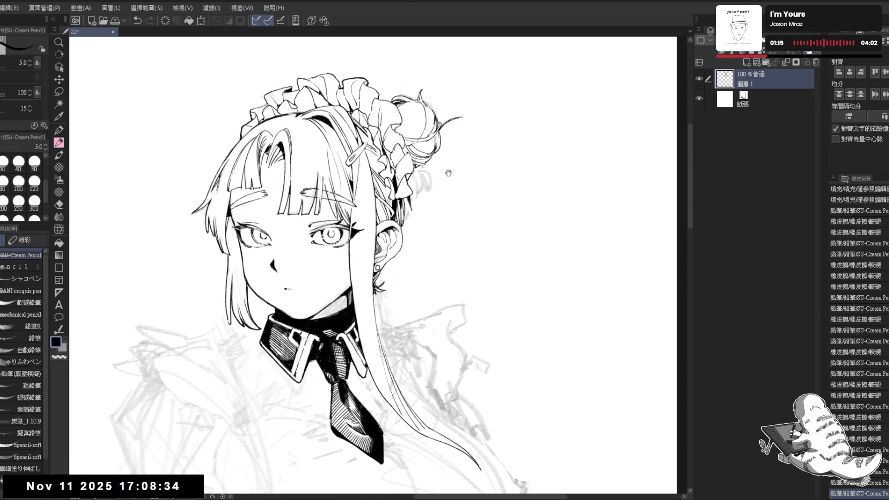
pyautogui.press('e')
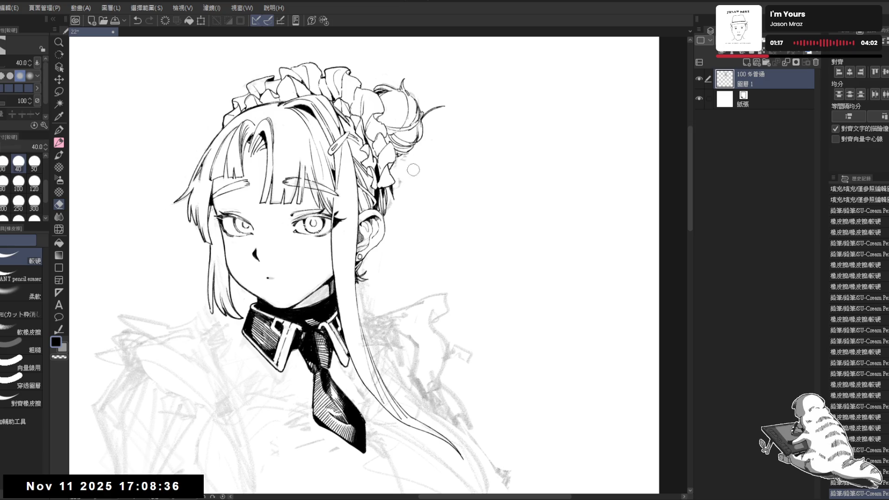
pyautogui.moveTo(400, 182)
pyautogui.mouseDown()
pyautogui.moveTo(400, 208)
pyautogui.moveTo(373, 194)
pyautogui.mouseUp()
pyautogui.press('p')
pyautogui.moveTo(364, 153); pyautogui.dragTo(368, 166)
pyautogui.hotkey('ctrl', 'z')
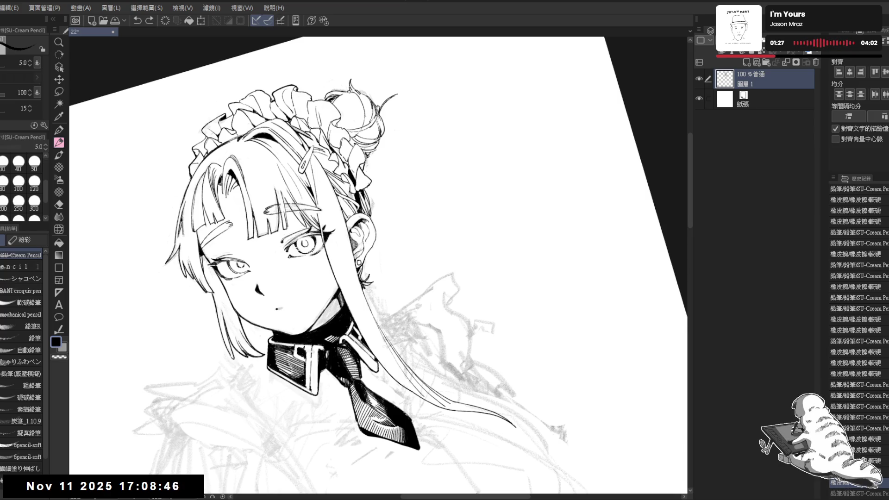
pyautogui.hotkey('ctrl', 'y')
# Compare the new bun strokes with undo and redo, ending with the extra stroke removed
pyautogui.moveTo(444, 188)
pyautogui.mouseDown()
pyautogui.moveTo(433, 193)
pyautogui.moveTo(385, 165)
pyautogui.moveTo(401, 176)
pyautogui.moveTo(403, 167)
pyautogui.moveTo(393, 198)
pyautogui.moveTo(394, 187)
pyautogui.mouseUp()
pyautogui.hotkey('ctrl', 'z')
pyautogui.hotkey('ctrl', 'y')
pyautogui.hotkey('ctrl', 'z')
pyautogui.press('e')
pyautogui.press('p')
# Zoom out and mirror the view to check proportions, then zoom back in on the face
pyautogui.scroll(-2, 359, 263)
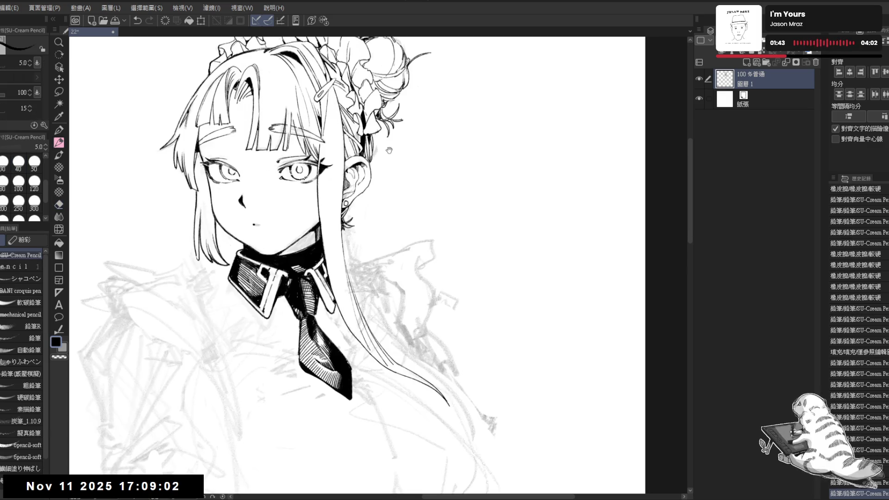
pyautogui.hotkey('ctrl', '-')
pyautogui.press('h')
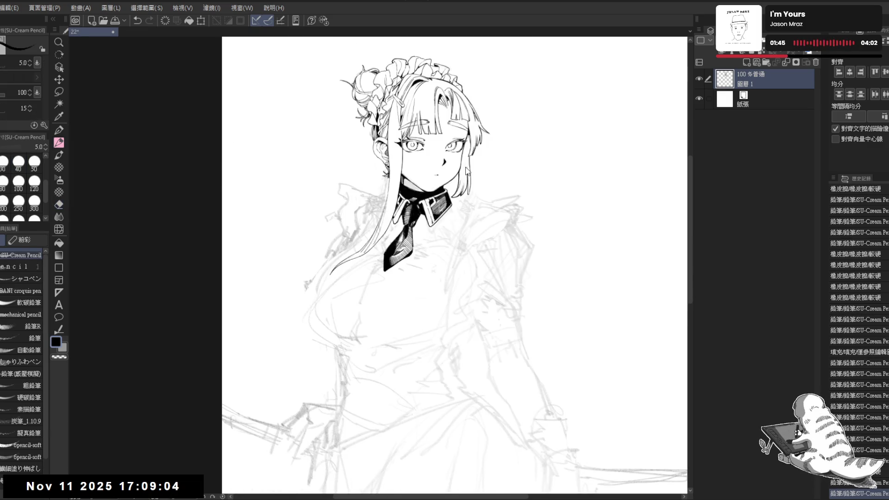
pyautogui.press('h')
pyautogui.hotkey('ctrl', '+')
pyautogui.press('e')
pyautogui.press('p')
pyautogui.scroll(3, 463, 139)
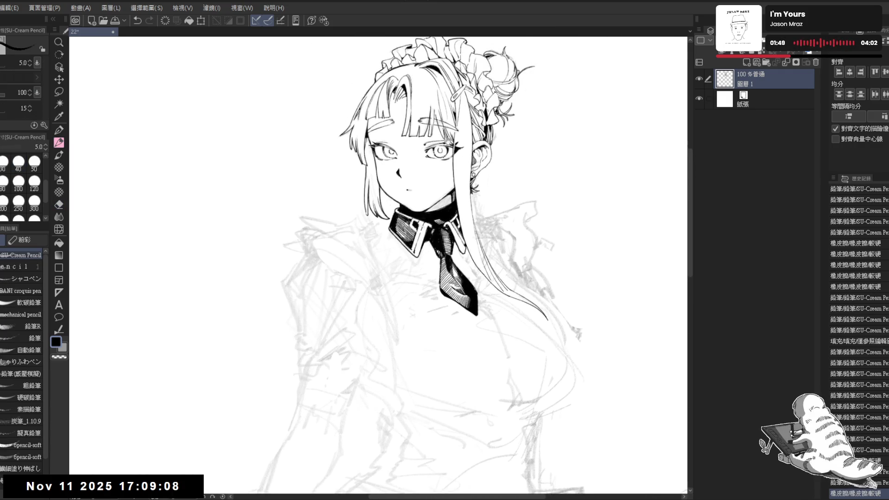
# Erase the stray ink marks in the hair beside the headband
pyautogui.hotkey('ctrl', '+')
pyautogui.press('e')
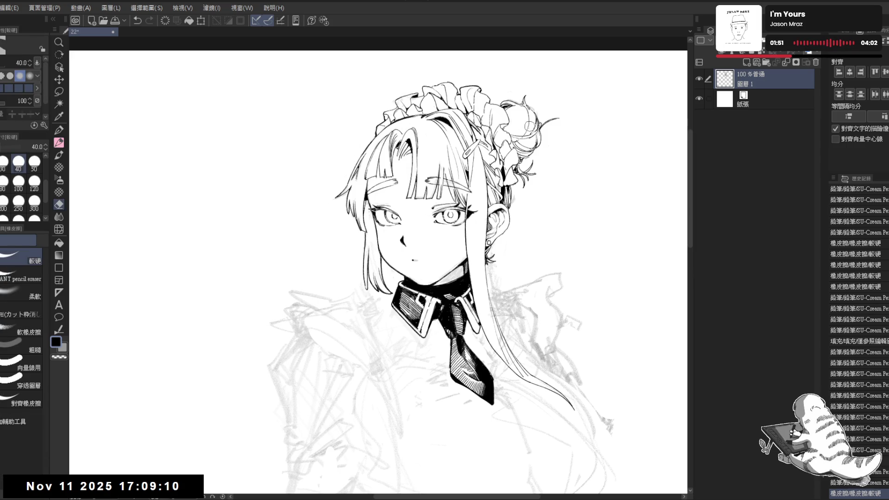
pyautogui.click(530, 124)
pyautogui.press('p')
pyautogui.hotkey('ctrl', '+')
pyautogui.press('-')
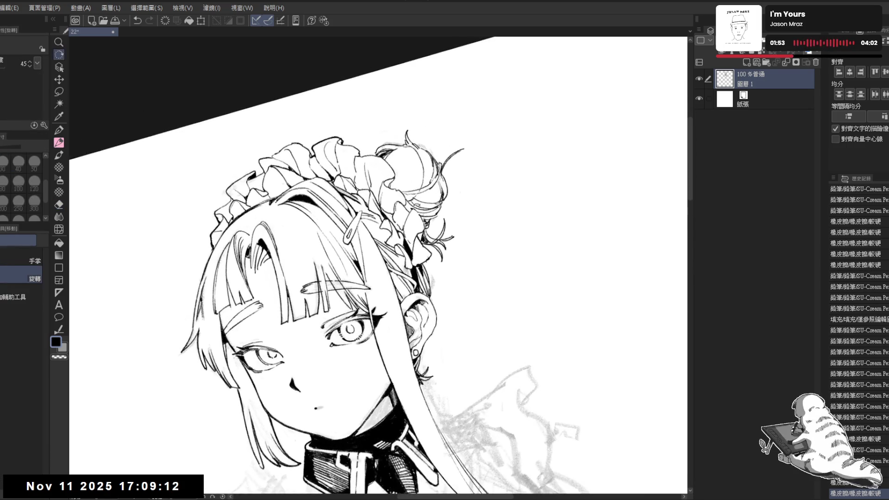
pyautogui.moveTo(401, 199); pyautogui.dragTo(414, 190)
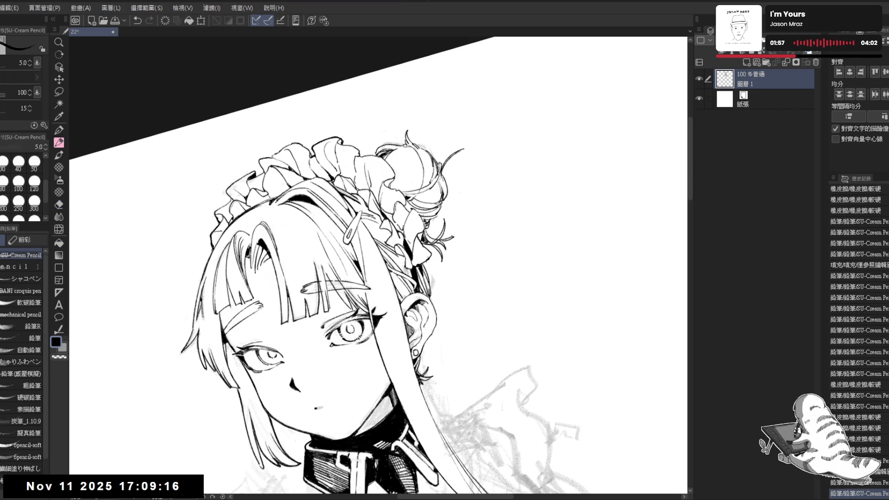
pyautogui.moveTo(414, 197)
pyautogui.mouseDown()
pyautogui.moveTo(425, 186)
pyautogui.moveTo(424, 159)
pyautogui.moveTo(428, 183)
pyautogui.mouseUp()
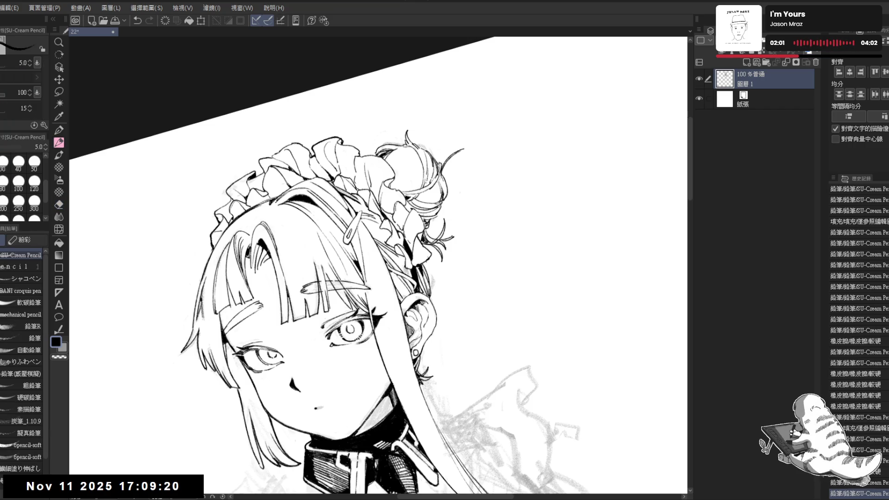
pyautogui.scroll(-2, 422, 129)
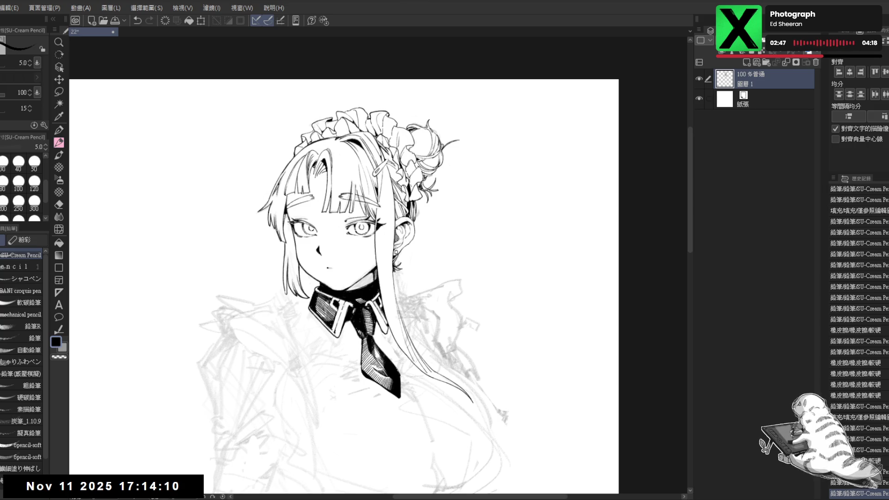
# Add a small ink stroke to the hair and mirror the canvas to check it
pyautogui.moveTo(435, 231); pyautogui.dragTo(402, 183)
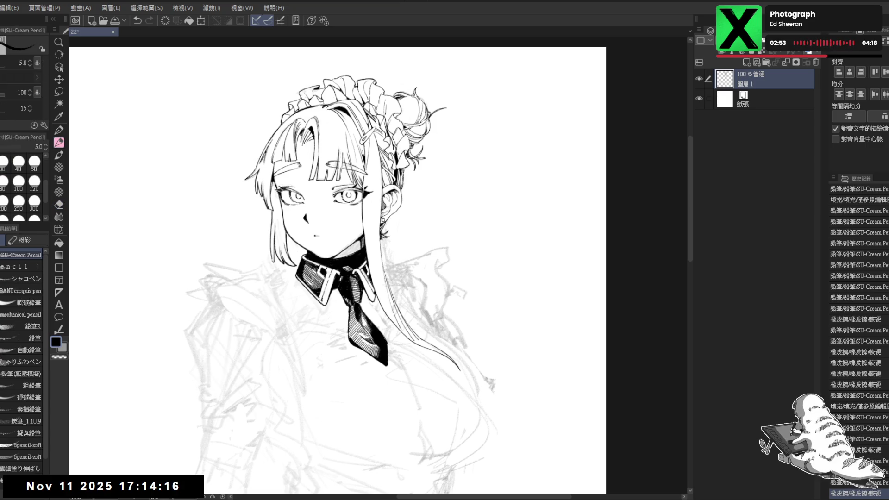
pyautogui.moveTo(430, 133); pyautogui.dragTo(433, 136)
pyautogui.press('h')
pyautogui.press('h')
pyautogui.scroll(2, 402, 93)
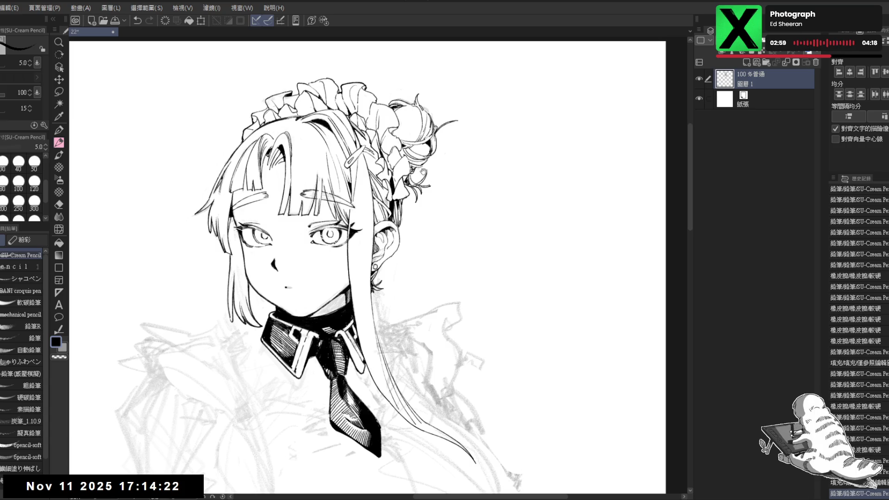
# Tilt the view, try another small ink stroke and undo it, then reset rotation upright
pyautogui.moveTo(360, 284); pyautogui.dragTo(352, 333)
pyautogui.moveTo(509, 265); pyautogui.dragTo(491, 197)
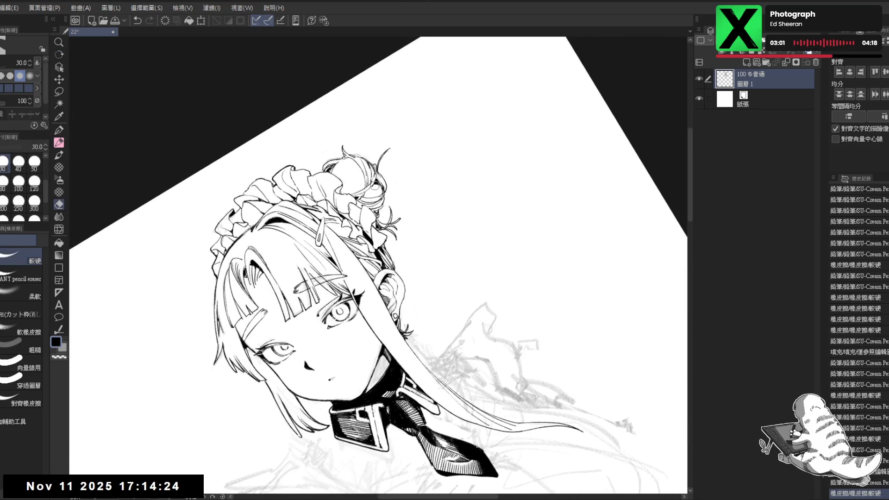
pyautogui.moveTo(616, 423); pyautogui.dragTo(628, 423)
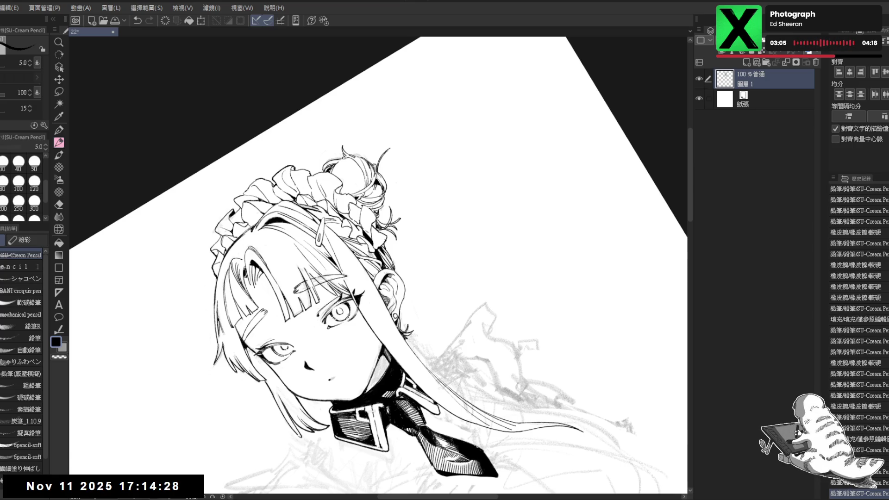
pyautogui.hotkey('ctrl', 'z')
pyautogui.moveTo(300, 324)
pyautogui.mouseDown()
pyautogui.moveTo(320, 351)
pyautogui.moveTo(339, 332)
pyautogui.moveTo(321, 317)
pyautogui.mouseUp()
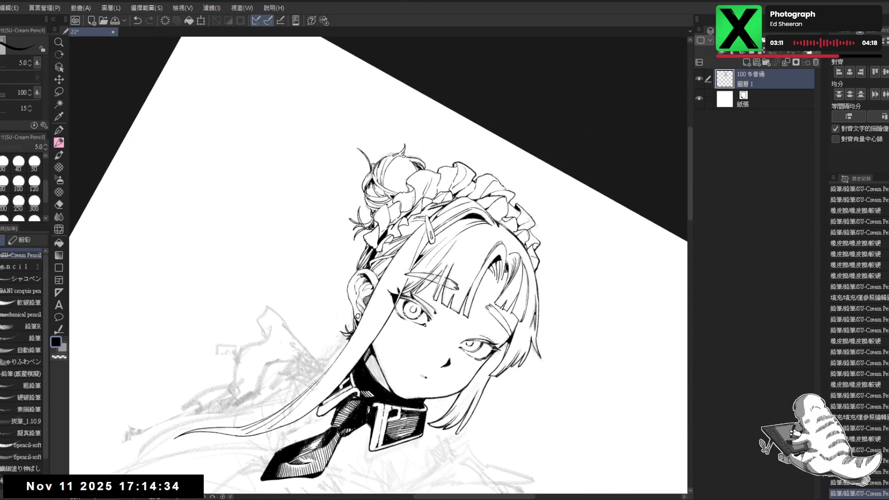
pyautogui.moveTo(370, 181); pyautogui.dragTo(373, 188)
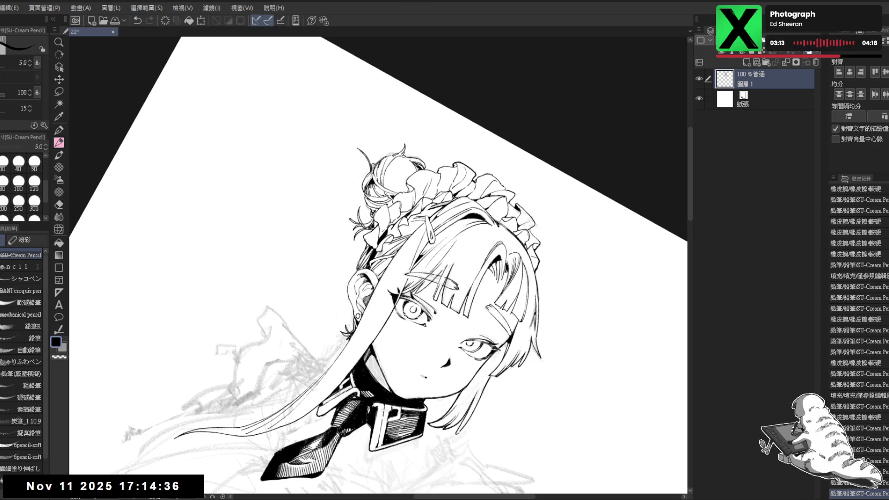
pyautogui.click(176, 486)
pyautogui.moveTo(335, 217)
pyautogui.mouseDown()
pyautogui.moveTo(321, 193)
pyautogui.moveTo(324, 174)
pyautogui.mouseUp()
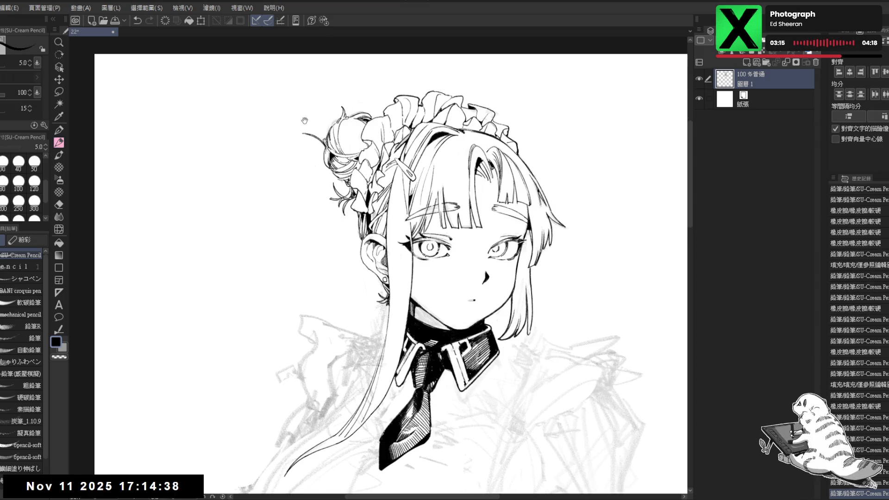
pyautogui.scroll(-2, 305, 120)
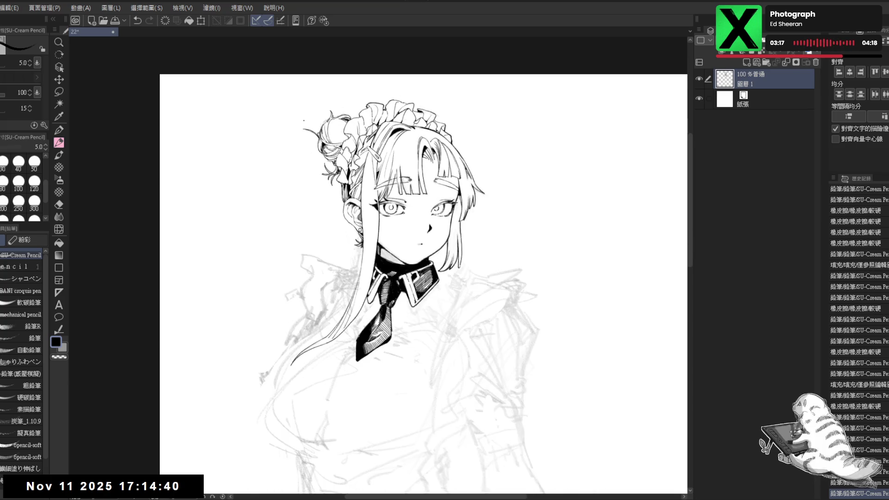
# Erase a small mark in the hair and undo the last pencil stroke
pyautogui.scroll(2, 320, 196)
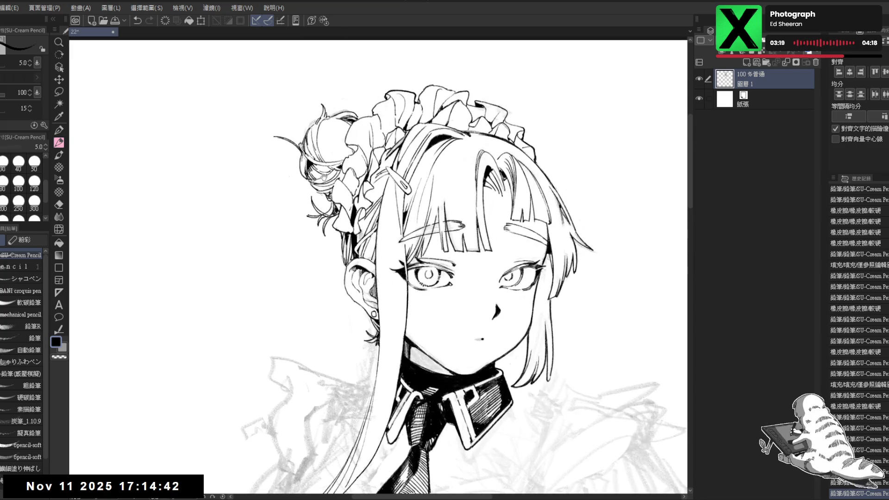
pyautogui.press('e')
pyautogui.click(320, 197)
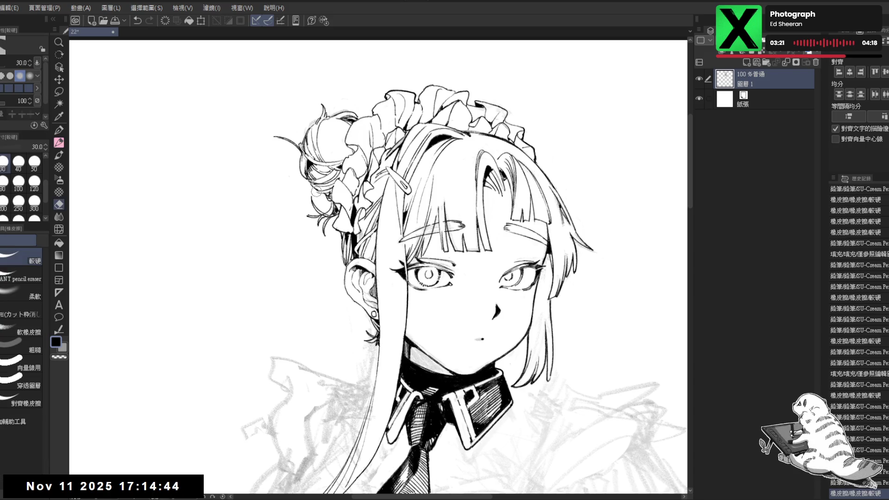
pyautogui.press('p')
pyautogui.hotkey('ctrl', 'z')
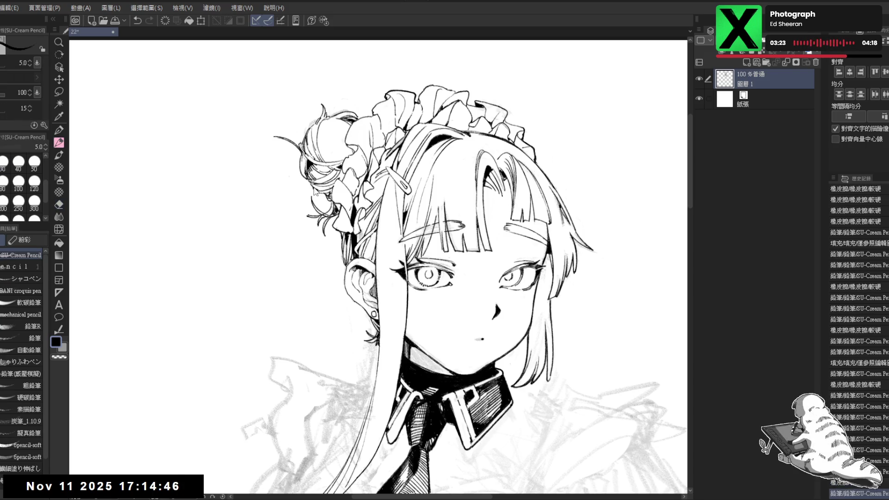
pyautogui.scroll(2, 327, 207)
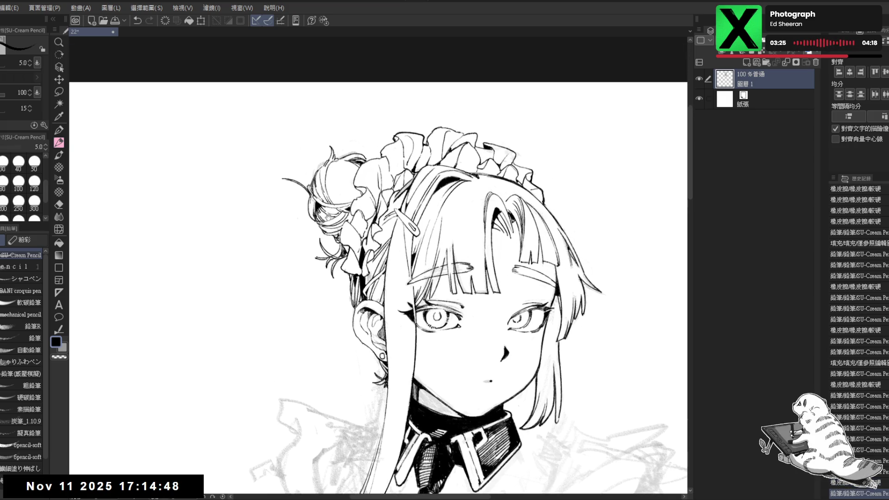
pyautogui.press('^')
pyautogui.press('^')
pyautogui.press('^')
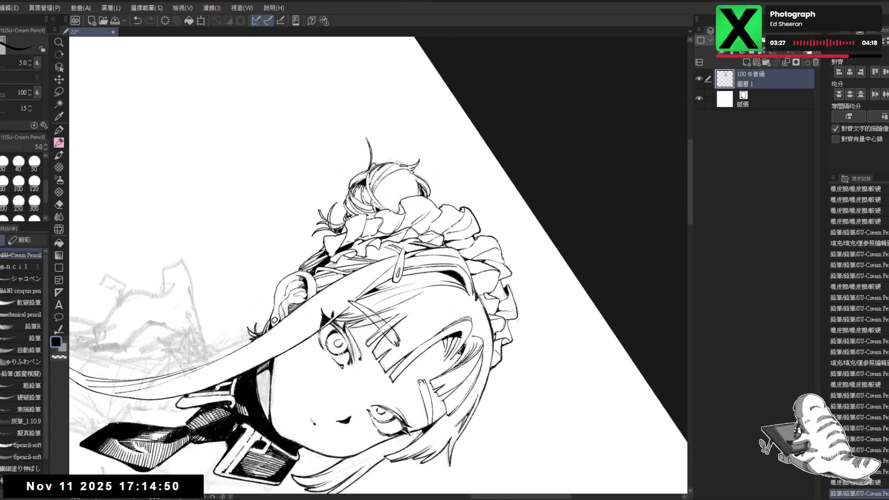
pyautogui.moveTo(360, 217); pyautogui.dragTo(350, 209)
pyautogui.press('-')
pyautogui.press('-')
pyautogui.press('-')
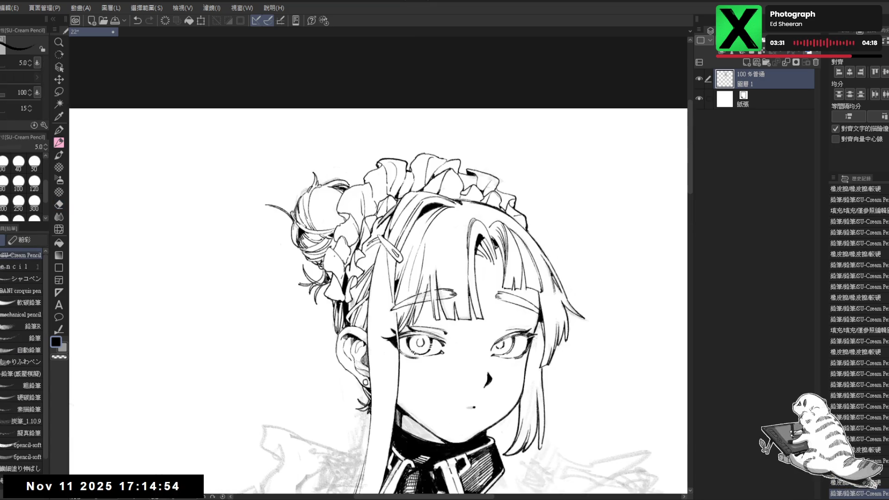
# With the view tilted clockwise, erase two small stray spots in the hair
pyautogui.press('^')
pyautogui.press('^')
pyautogui.press('e')
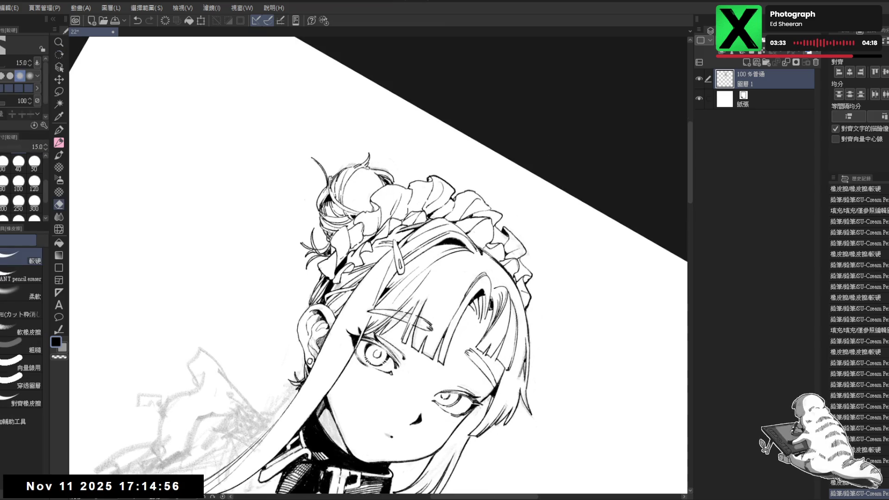
pyautogui.click(329, 235)
pyautogui.press('p')
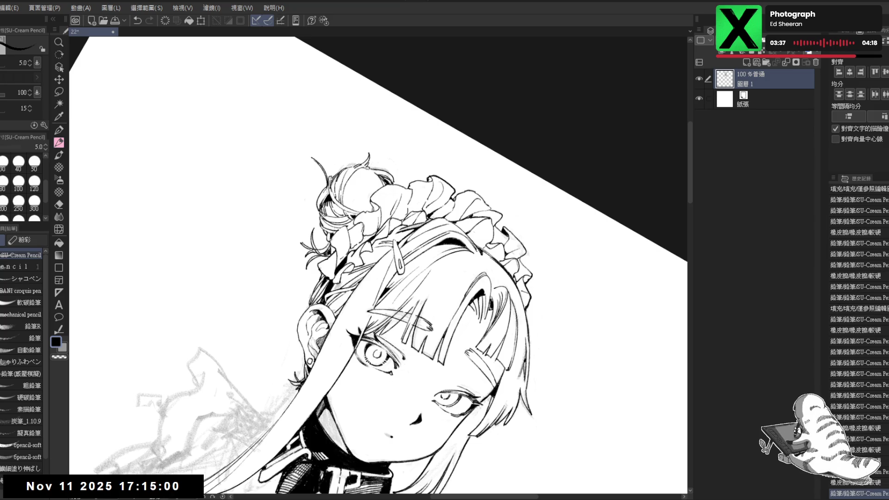
pyautogui.press('e')
pyautogui.click(329, 237)
pyautogui.press('p')
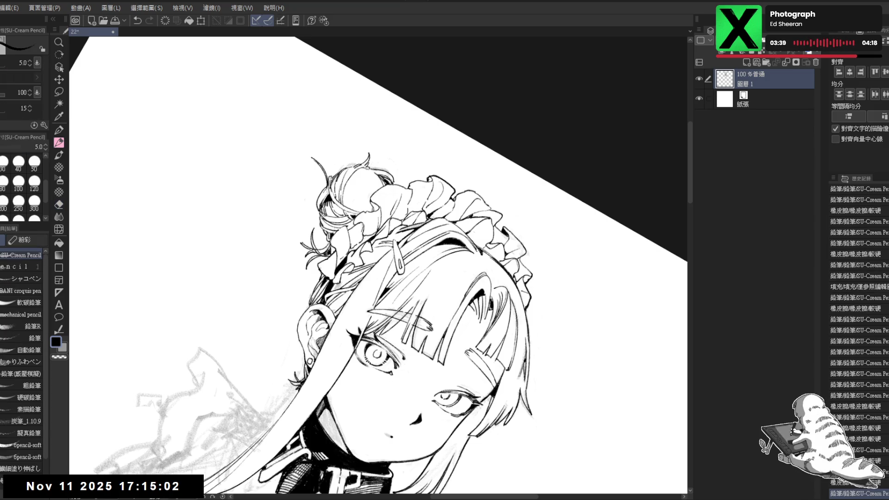
pyautogui.press('-')
pyautogui.press('-')
# Tilt the view about 45 degrees, erase two more hair marks, and add a small ink touch
pyautogui.press('h')
pyautogui.press('-')
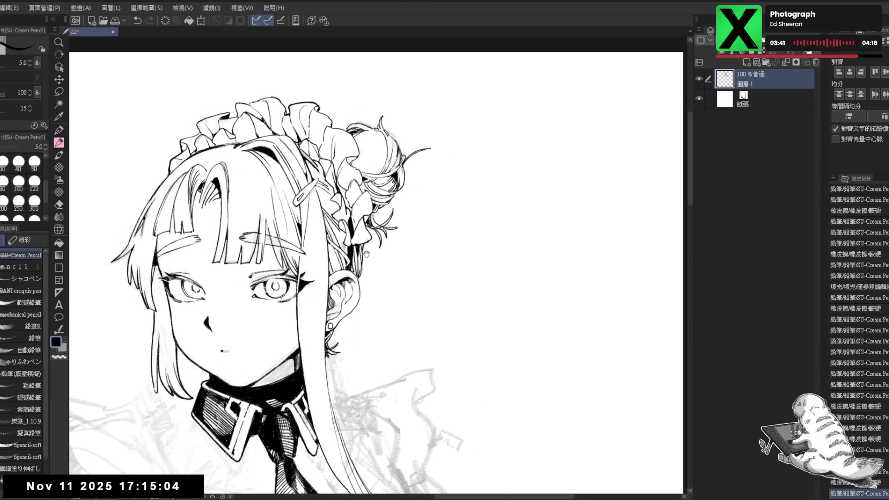
pyautogui.press('r')
pyautogui.press('-')
pyautogui.press('-')
pyautogui.press('e')
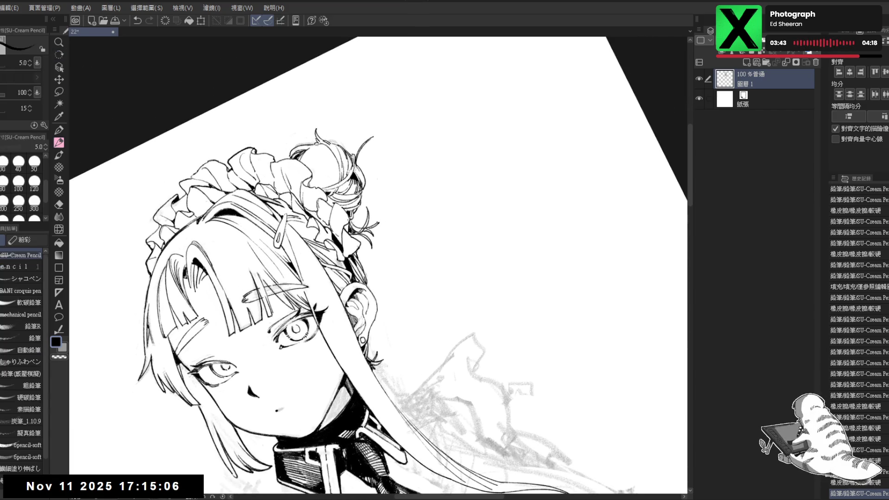
pyautogui.click(349, 220)
pyautogui.click(354, 222)
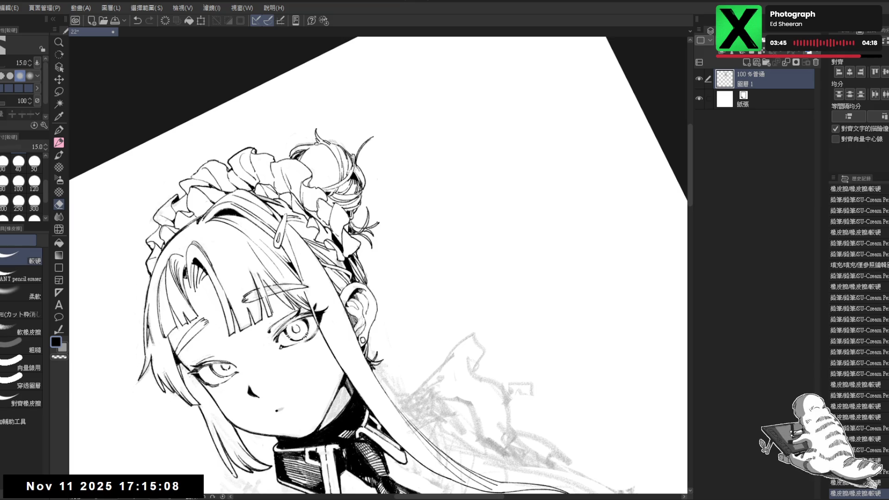
pyautogui.press('p')
pyautogui.click(350, 220)
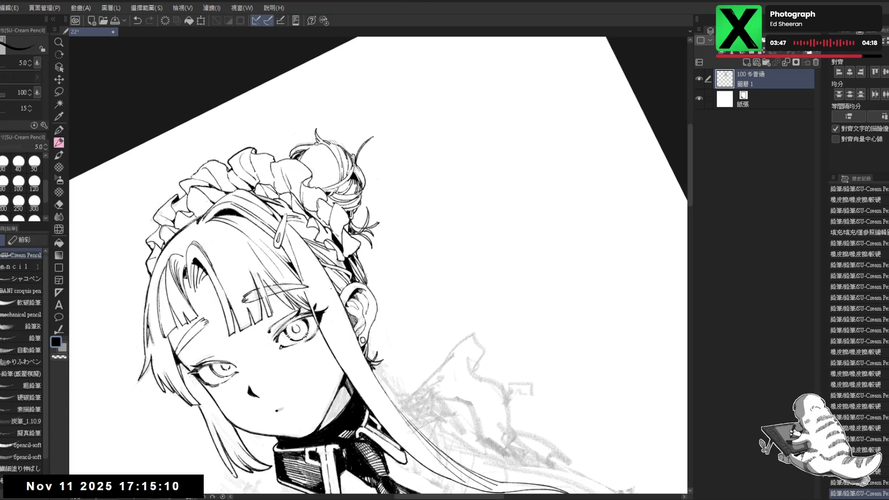
pyautogui.hotkey('ctrl', '@')
pyautogui.hotkey('ctrl', '-')
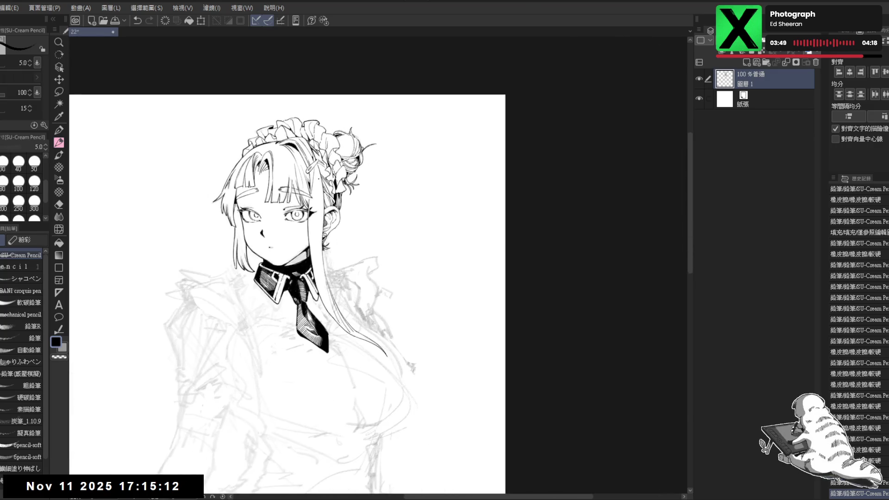
# Zoom in on the face, draw a short line near the ear, then undo it
pyautogui.hotkey('ctrl', '+')
pyautogui.hotkey('ctrl', '+')
pyautogui.hotkey('ctrl', '+')
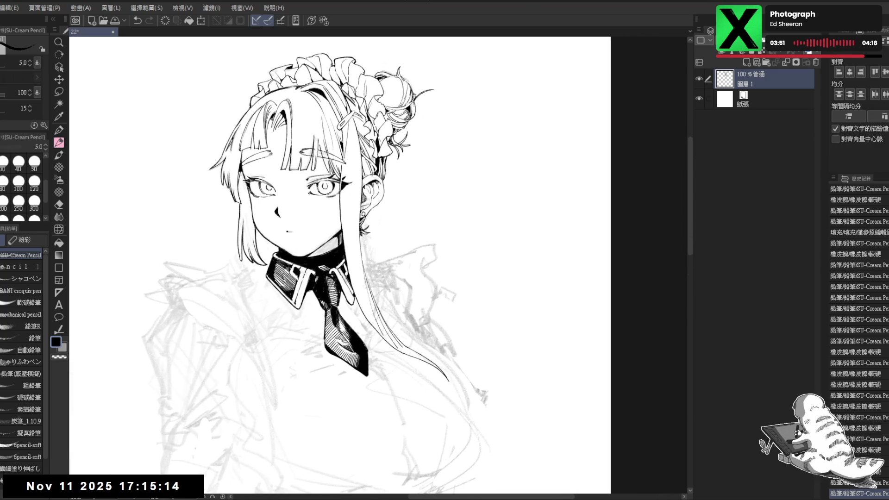
pyautogui.press('-')
pyautogui.moveTo(378, 160); pyautogui.dragTo(377, 182)
pyautogui.hotkey('ctrl', 'z')
pyautogui.hotkey('ctrl', 'z')
pyautogui.press('e')
pyautogui.press('p')
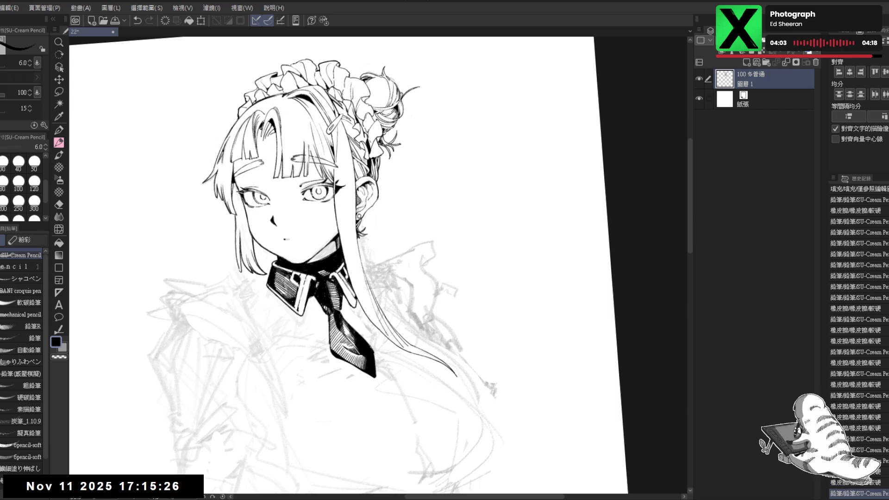
# Flip the view to check proportions, then erase a small bit of line near the ear
pyautogui.press('h')
pyautogui.hotkey('ctrl', '0')
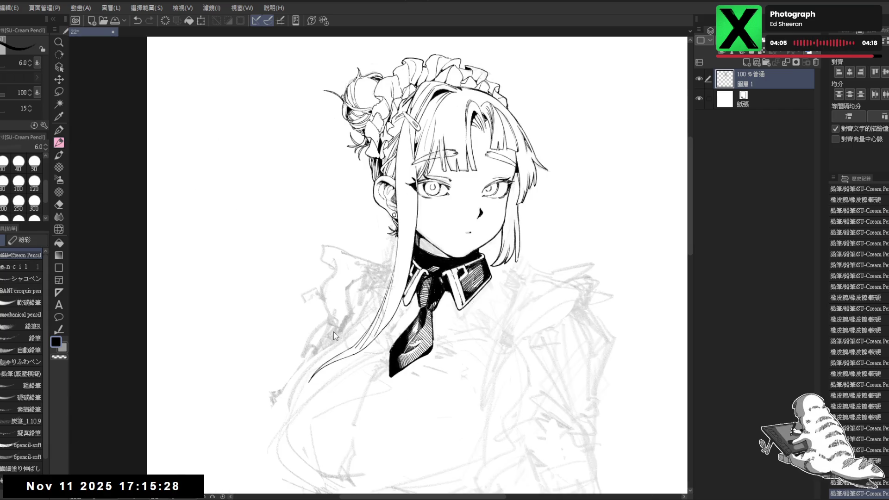
pyautogui.press('h')
pyautogui.hotkey('ctrl', '0')
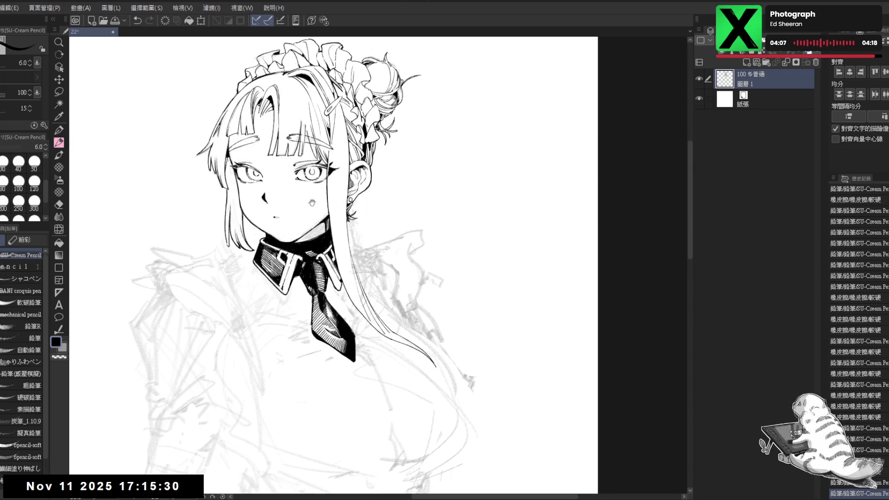
pyautogui.moveTo(364, 272); pyautogui.dragTo(342, 249)
pyautogui.press('e')
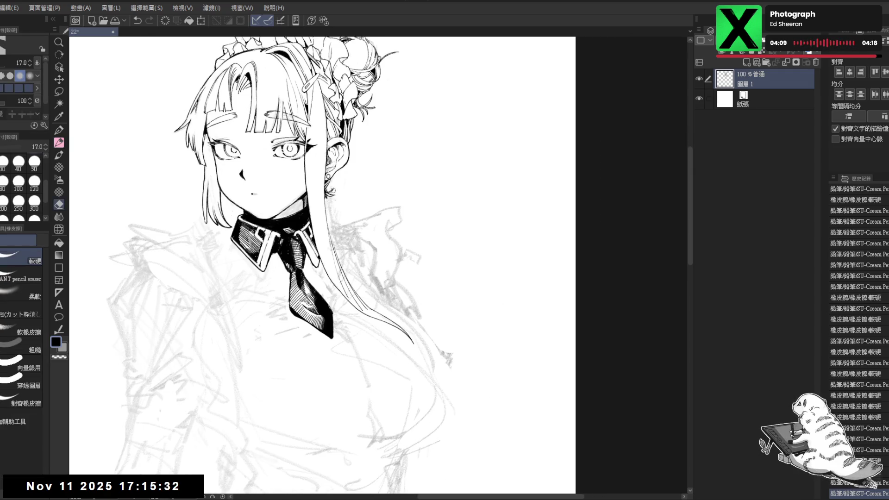
pyautogui.moveTo(329, 187)
pyautogui.mouseDown()
pyautogui.moveTo(332, 220)
pyautogui.moveTo(347, 241)
pyautogui.moveTo(342, 218)
pyautogui.mouseUp()
pyautogui.press(']')
pyautogui.press(']')
pyautogui.press('p')
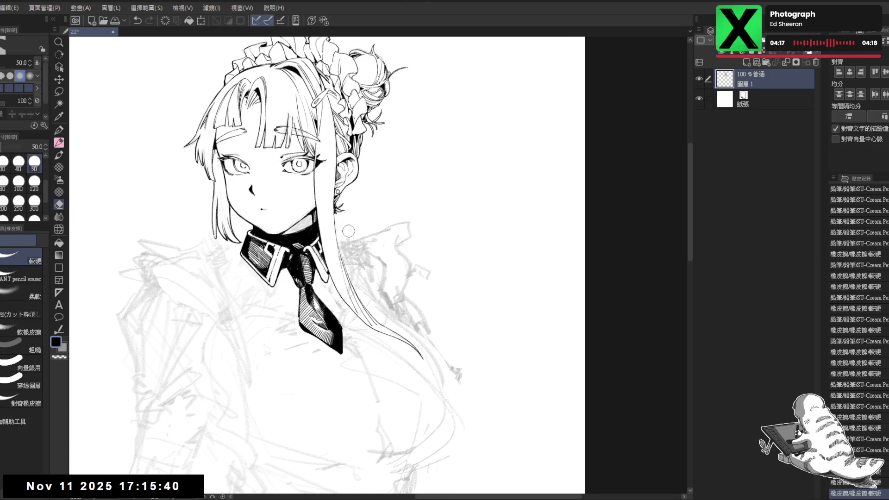
# Mirror and tilt the view, then try a small touch-up stroke in the line art and undo it
pyautogui.hotkey('ctrl', '-')
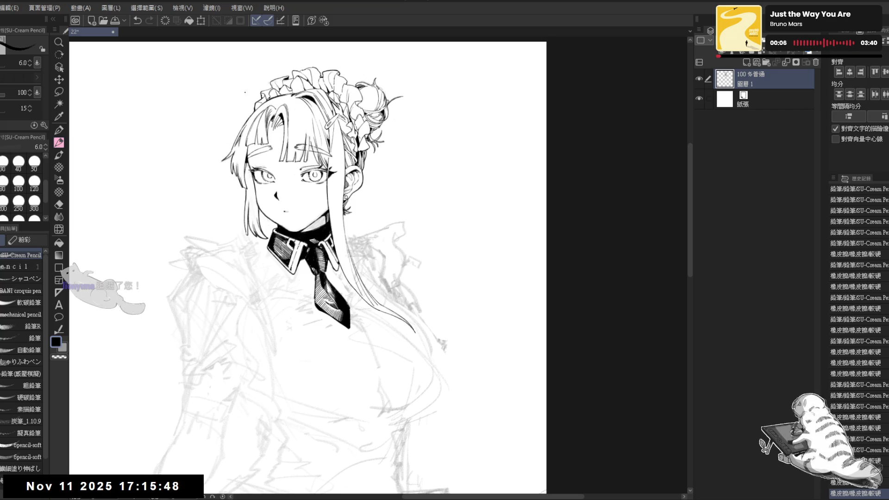
pyautogui.press('h')
pyautogui.press('h')
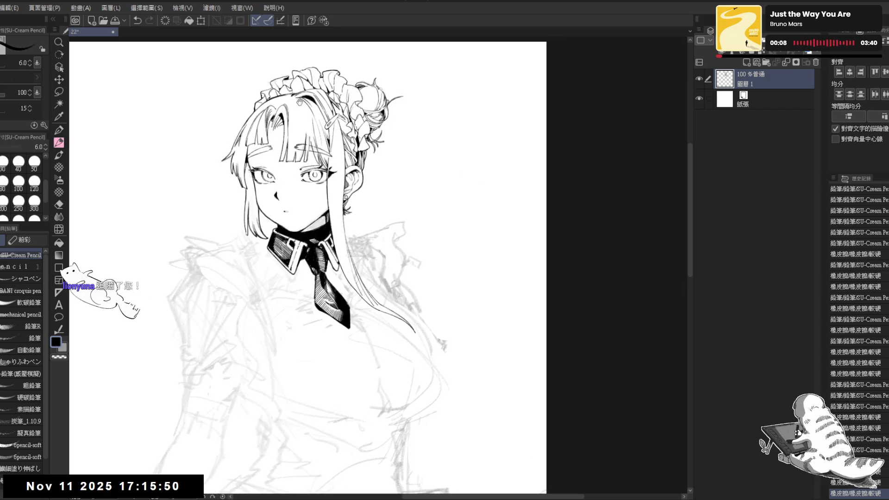
pyautogui.hotkey('ctrl', '+')
pyautogui.press('-')
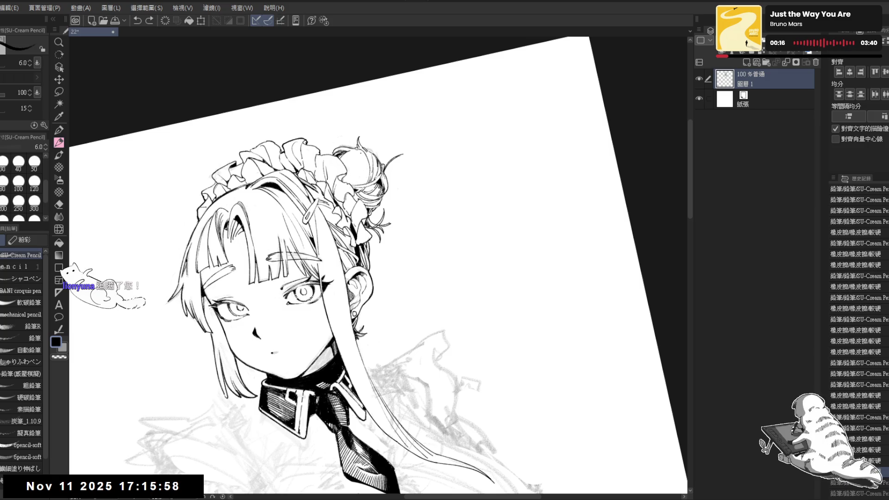
pyautogui.hotkey('ctrl', 'z')
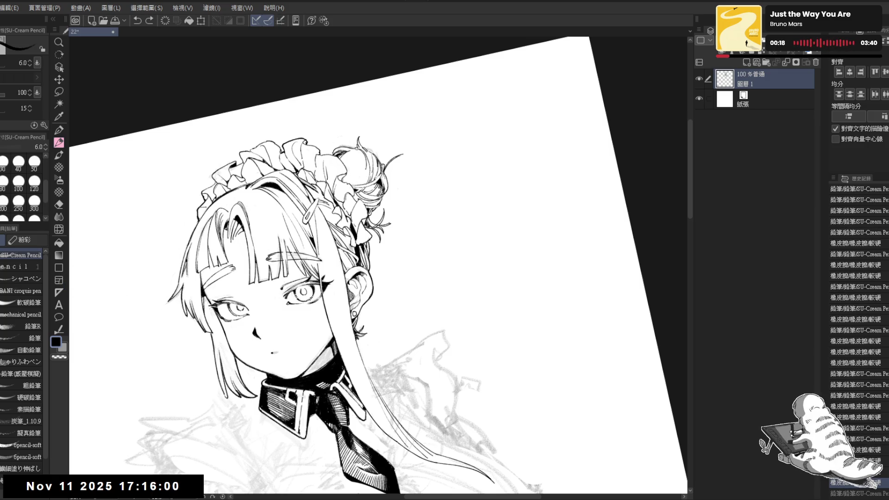
pyautogui.hotkey('ctrl', 'y')
pyautogui.moveTo(324, 277); pyautogui.dragTo(331, 280)
pyautogui.press('e')
pyautogui.press('p')
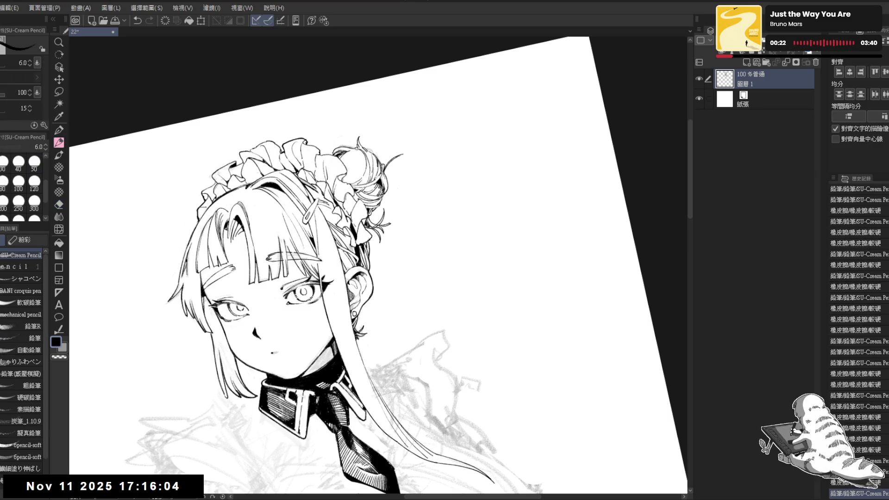
pyautogui.hotkey('ctrl', 'z')
pyautogui.hotkey('ctrl', 'y')
pyautogui.hotkey('ctrl', 'z')
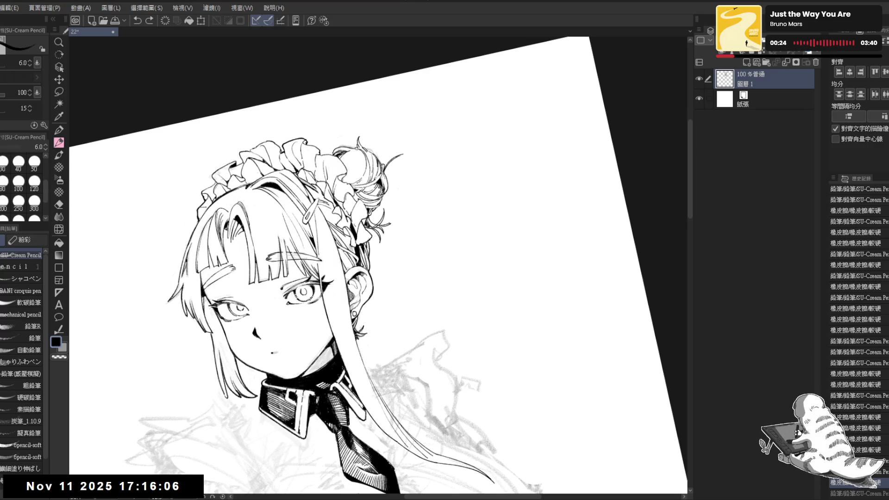
# Draw a short stroke near the eye, then reset rotation upright and frame the upper body
pyautogui.moveTo(335, 281); pyautogui.dragTo(342, 288)
pyautogui.moveTo(343, 287); pyautogui.dragTo(368, 223)
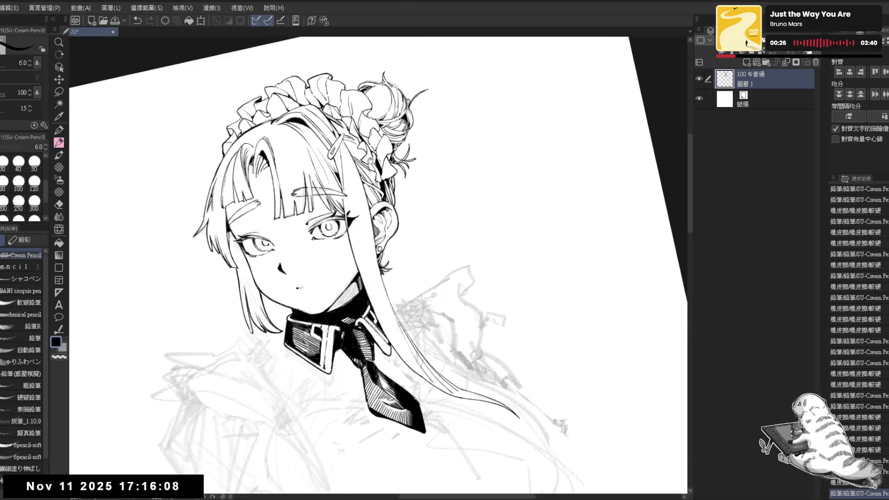
pyautogui.scroll(-2, 365, 166)
pyautogui.hotkey('ctrl', '@')
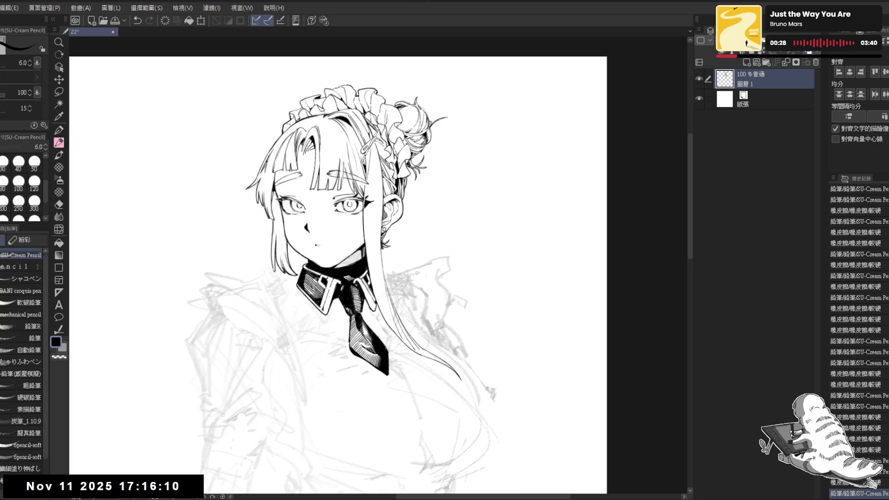
pyautogui.scroll(1, 397, 300)
pyautogui.moveTo(401, 305)
pyautogui.mouseDown()
pyautogui.moveTo(397, 204)
pyautogui.moveTo(377, 133)
pyautogui.mouseUp()
pyautogui.scroll(-1, 412, 143)
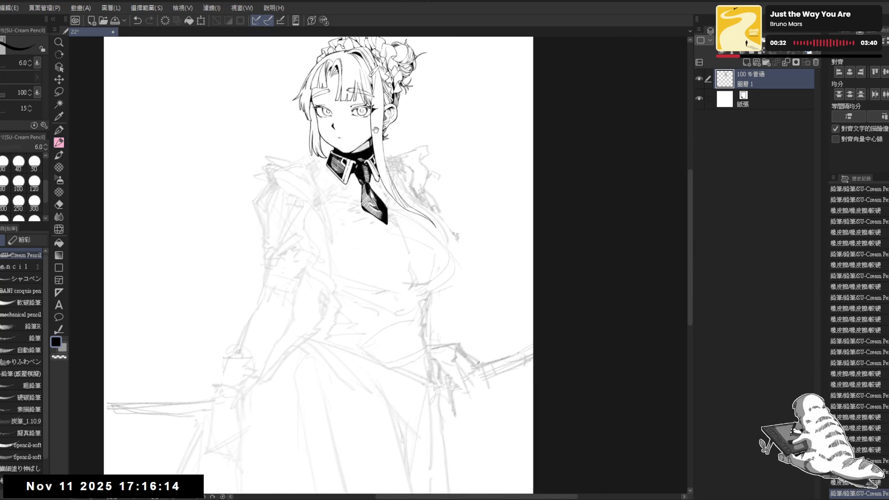
# Pan to show the whole figure and add a small pencil dot near the left shoulder
pyautogui.scroll(-1, 396, 150)
pyautogui.moveTo(395, 213); pyautogui.dragTo(368, 213)
pyautogui.moveTo(320, 193); pyautogui.dragTo(315, 194)
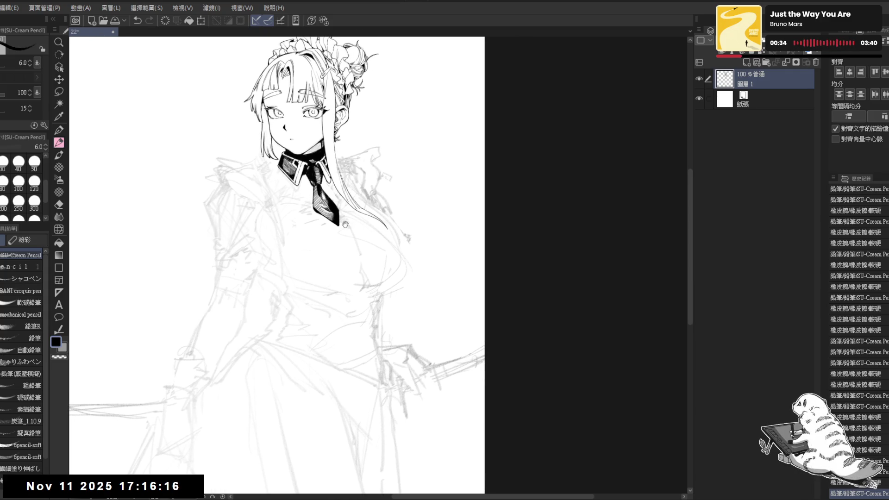
pyautogui.press('e')
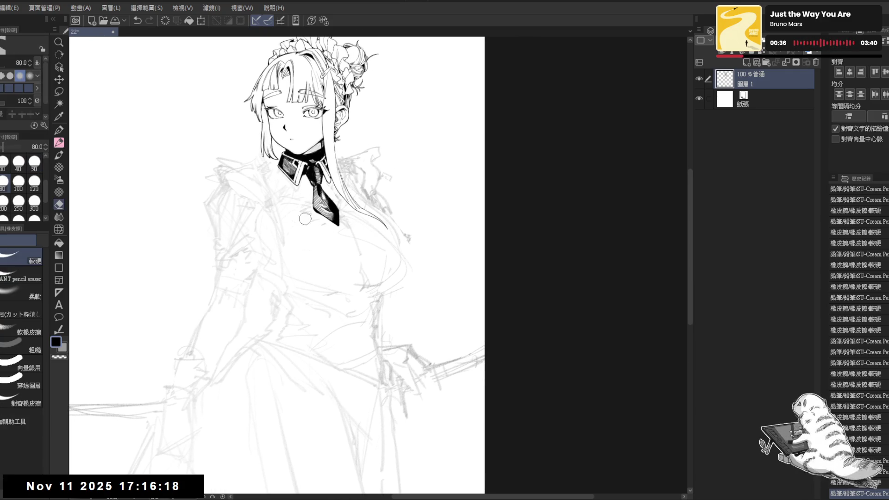
pyautogui.press('p')
pyautogui.scroll(2, 278, 168)
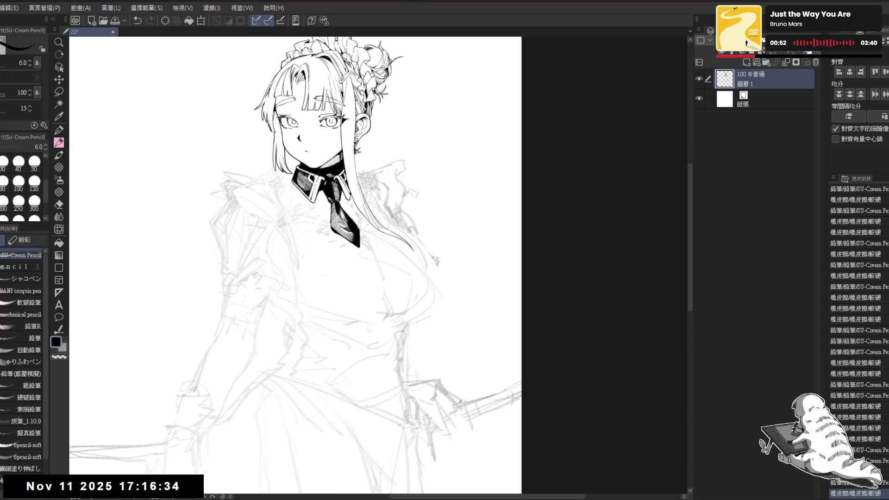
pyautogui.moveTo(276, 180); pyautogui.dragTo(291, 184)
pyautogui.hotkey('ctrl', 'z')
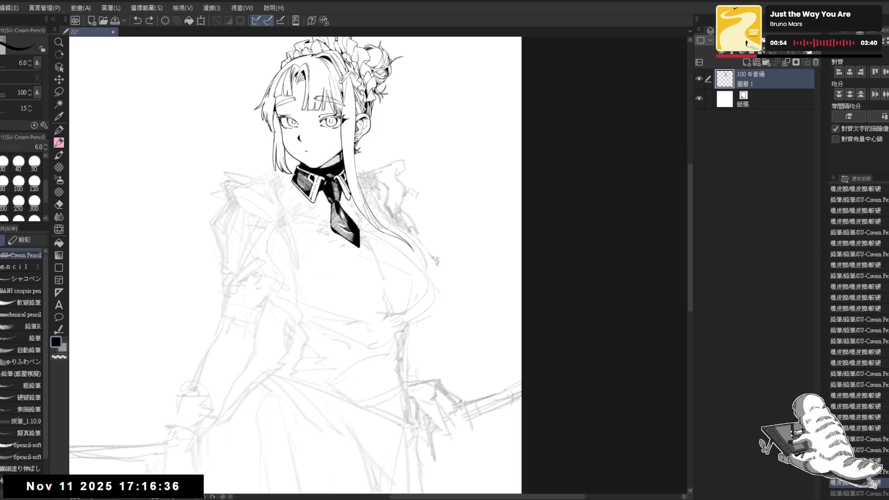
pyautogui.click(259, 196)
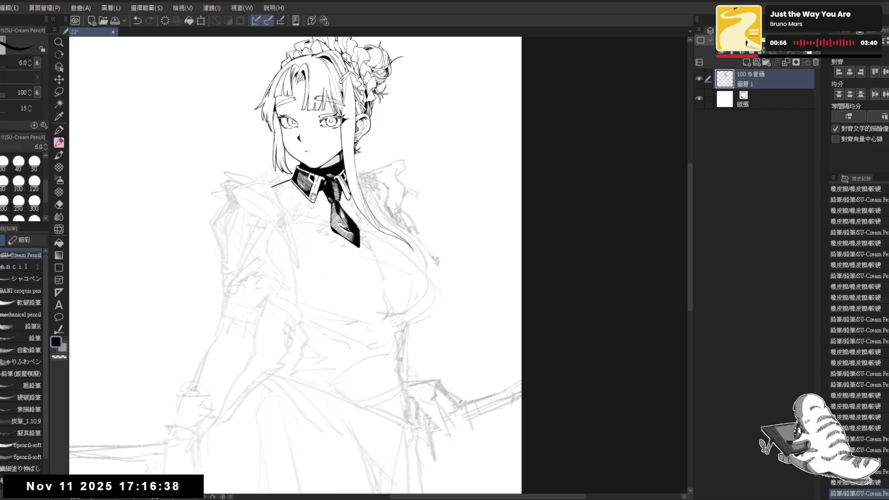
# Erase the stray line beside the collar, then add a short mark and black fill at its lower left
pyautogui.press('e')
pyautogui.moveTo(262, 199)
pyautogui.mouseDown()
pyautogui.moveTo(290, 179)
pyautogui.moveTo(296, 206)
pyautogui.moveTo(324, 241)
pyautogui.mouseUp()
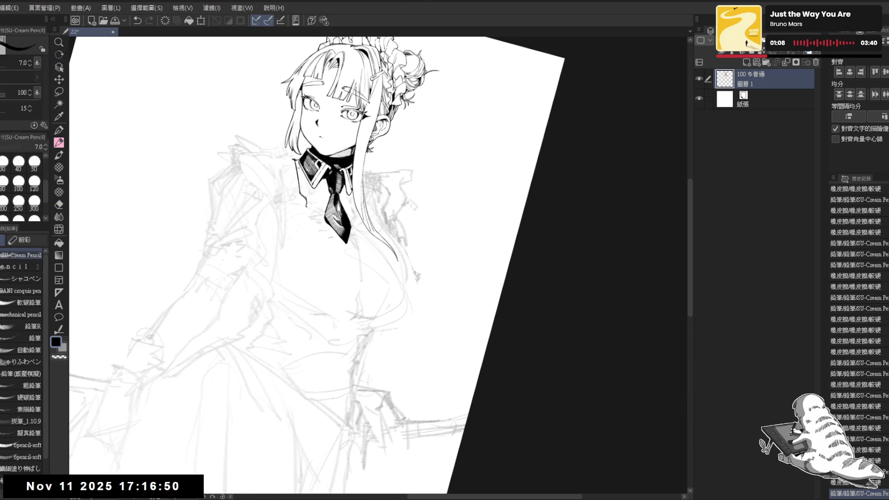
pyautogui.scroll(2, 324, 232)
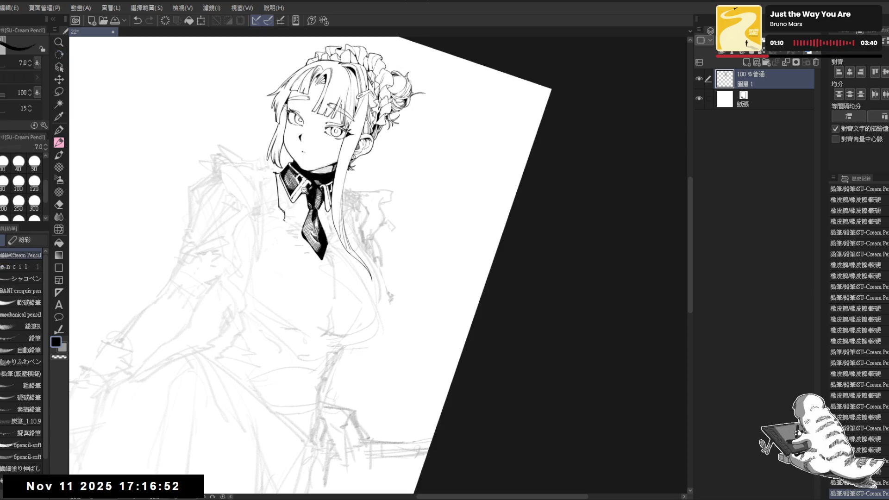
pyautogui.moveTo(287, 204)
pyautogui.mouseDown()
pyautogui.moveTo(287, 217)
pyautogui.moveTo(274, 171)
pyautogui.mouseUp()
pyautogui.press('g')
pyautogui.click(277, 198)
# Lasso the area around the collar's left side and fill it solid black
pyautogui.press('p')
pyautogui.hotkey('ctrl', 'z')
pyautogui.press('m')
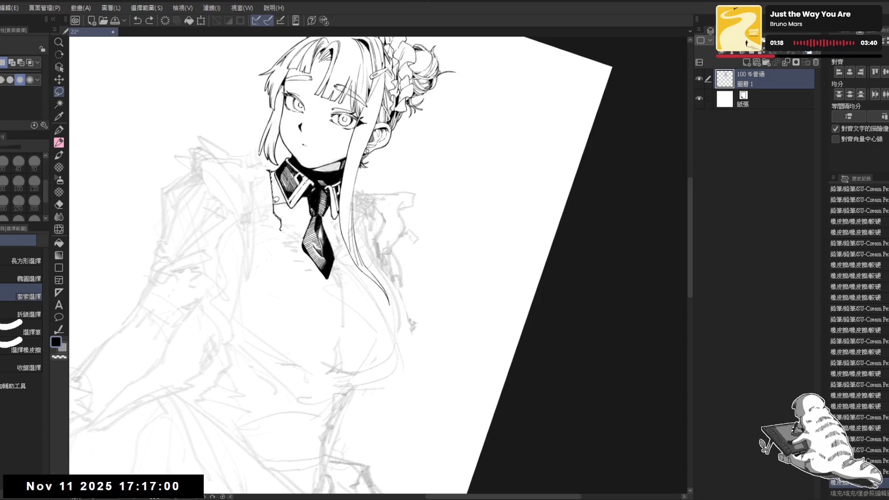
pyautogui.moveTo(286, 197)
pyautogui.mouseDown()
pyautogui.moveTo(278, 171)
pyautogui.moveTo(259, 166)
pyautogui.moveTo(272, 223)
pyautogui.mouseUp()
pyautogui.hotkey('alt', 'Delete')
pyautogui.hotkey('ctrl', 'd')
# Rotate the view and erase small bits from the collar's edge
pyautogui.press('r')
pyautogui.press('e')
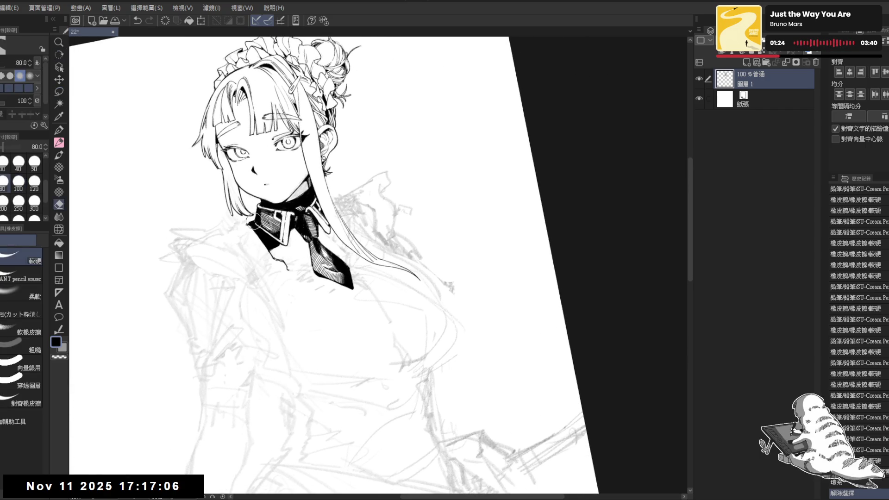
pyautogui.click(250, 222)
pyautogui.click(249, 221)
pyautogui.press('r')
pyautogui.moveTo(249, 221); pyautogui.dragTo(274, 237)
# Lasso the collar area down over the shirt front, fill it black, and reset the view rotation
pyautogui.press('m')
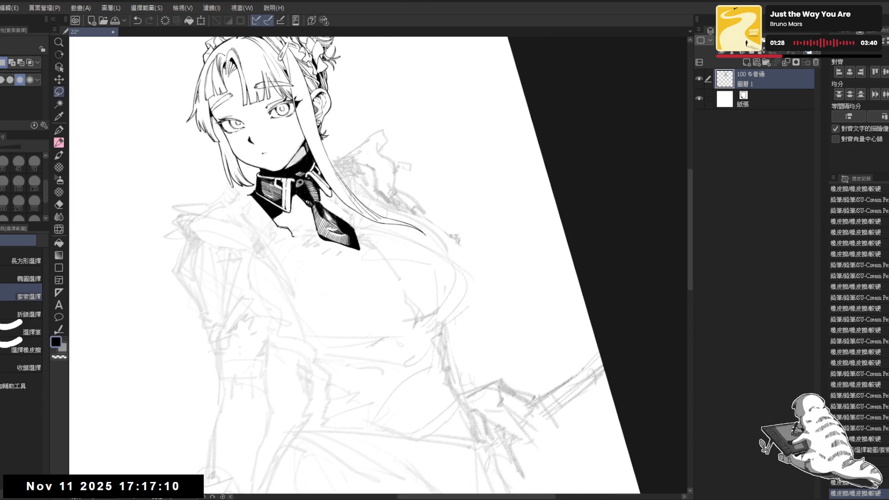
pyautogui.moveTo(291, 209)
pyautogui.mouseDown()
pyautogui.moveTo(289, 228)
pyautogui.moveTo(297, 212)
pyautogui.mouseUp()
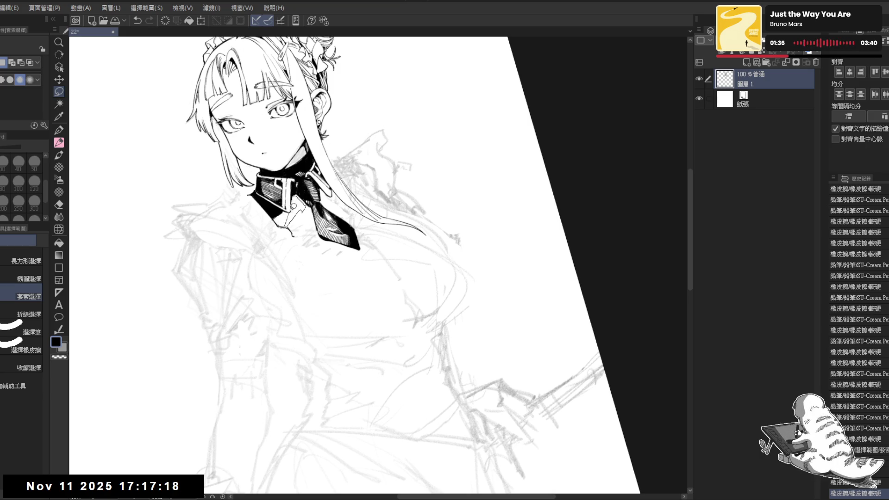
pyautogui.moveTo(293, 207); pyautogui.dragTo(304, 208)
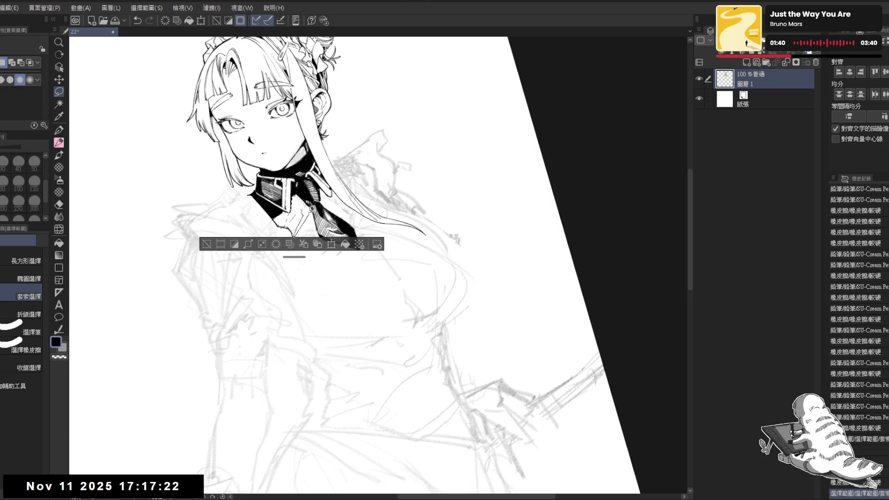
pyautogui.moveTo(313, 208); pyautogui.dragTo(320, 236)
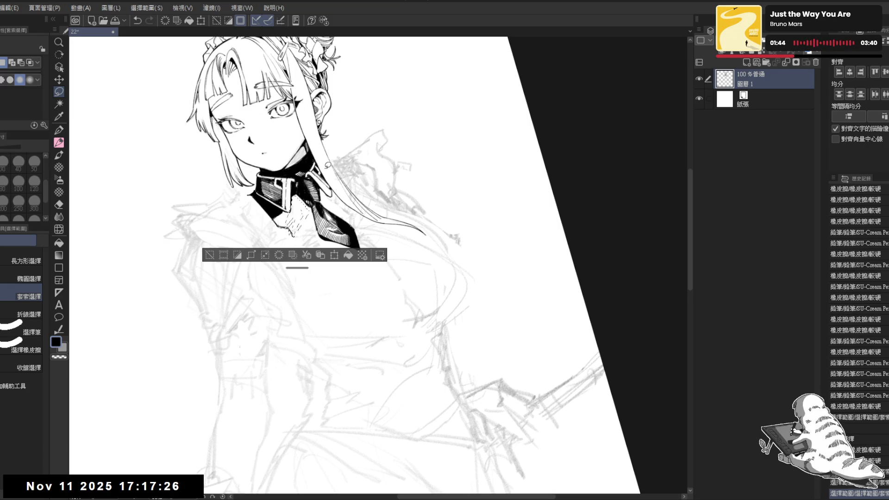
pyautogui.hotkey('alt', 'Delete')
pyautogui.hotkey('ctrl', 'd')
pyautogui.hotkey('ctrl', '@')
pyautogui.press('p')
pyautogui.press('^')
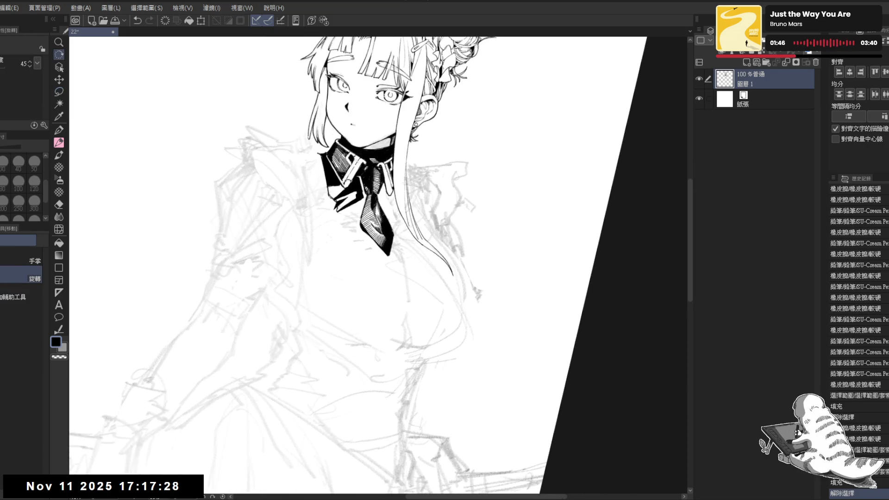
# Touch up the collar's lower edge with short ink and pencil marks and a small erase
pyautogui.moveTo(358, 190); pyautogui.dragTo(360, 196)
pyautogui.press('p')
pyautogui.hotkey('ctrl', 'z')
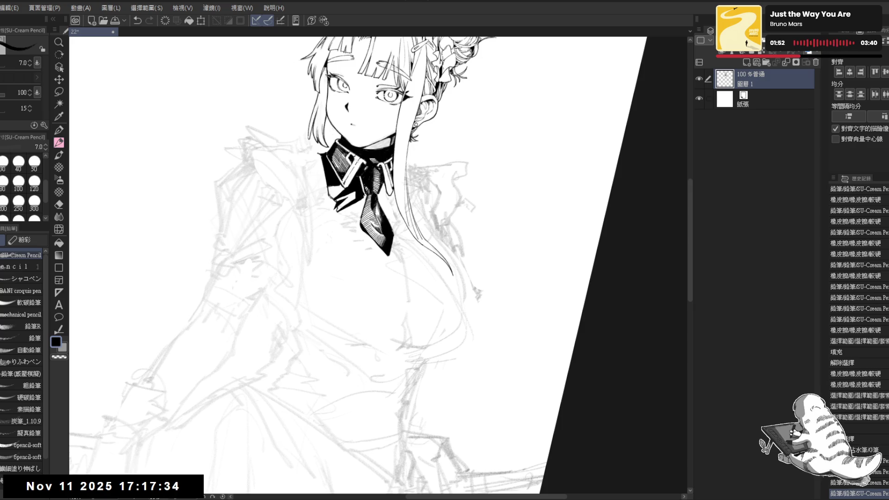
pyautogui.press('-')
pyautogui.press('-')
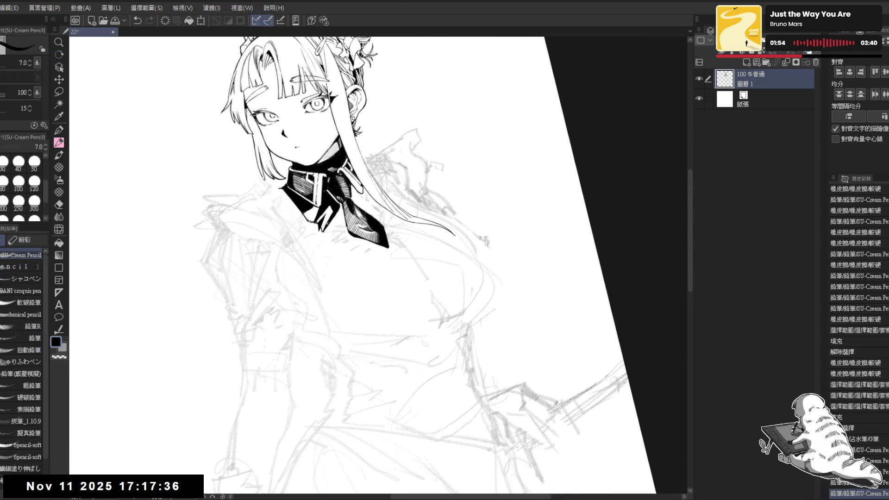
pyautogui.press('e')
pyautogui.moveTo(318, 230); pyautogui.dragTo(320, 229)
pyautogui.press('p')
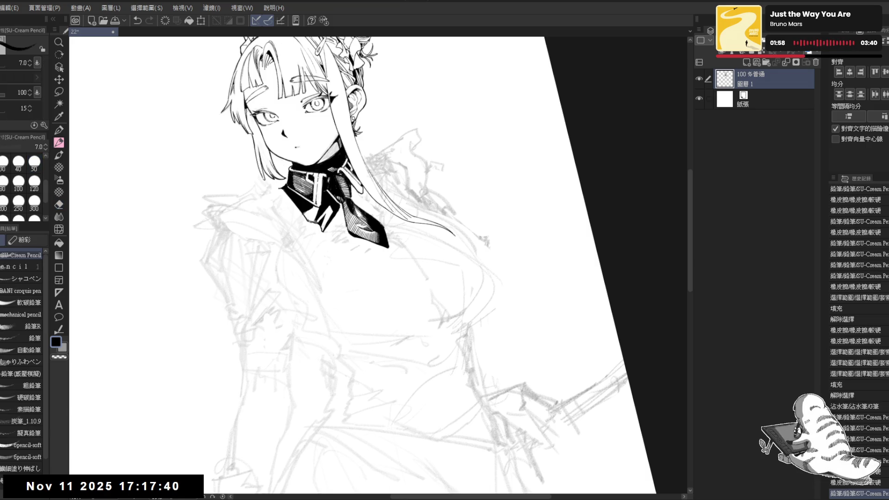
pyautogui.press('^')
pyautogui.press('^')
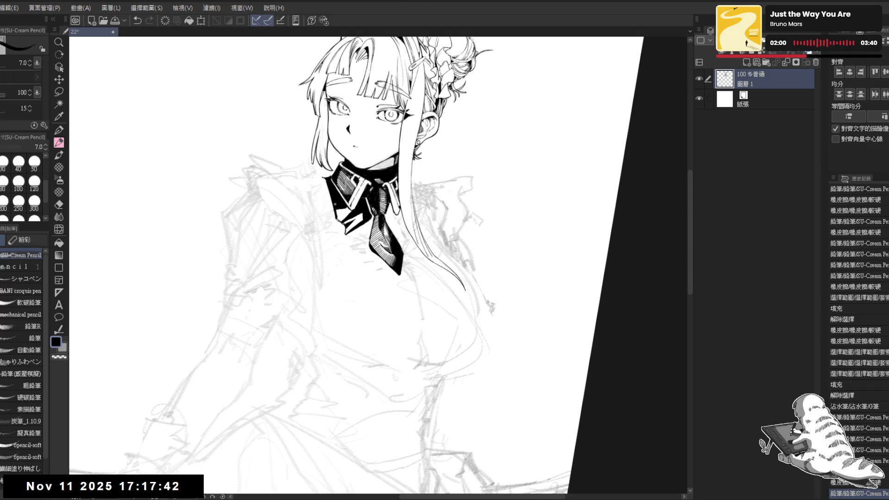
pyautogui.moveTo(336, 209); pyautogui.dragTo(337, 218)
# Straighten, zoom out and re-tilt the page view to frame the torso for drawing
pyautogui.press('-')
pyautogui.press('-')
pyautogui.press('-')
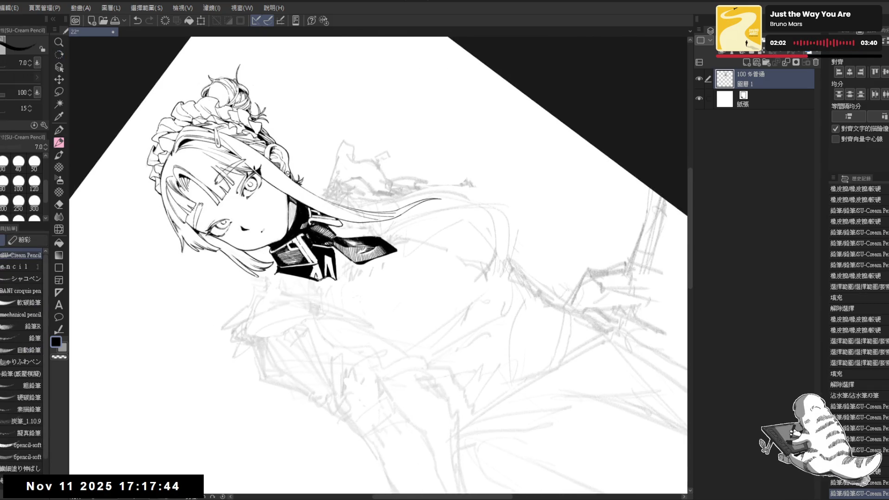
pyautogui.press('^')
pyautogui.press('^')
pyautogui.press('^')
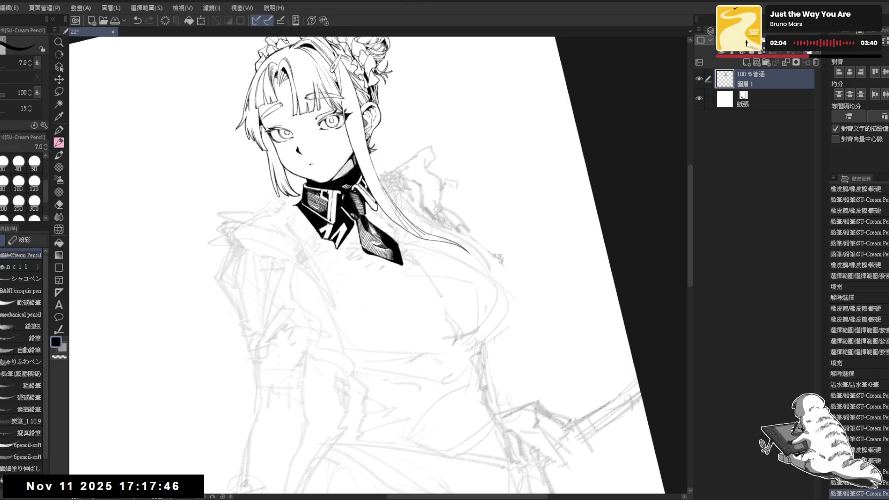
pyautogui.press('^')
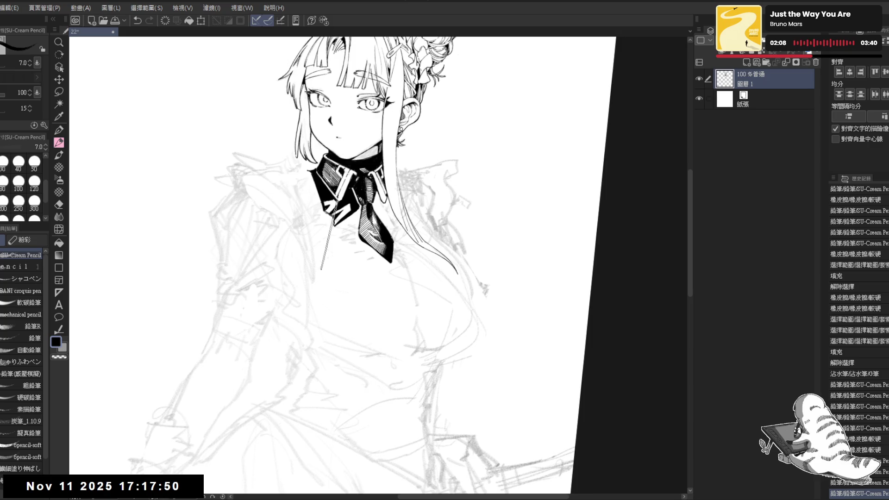
pyautogui.hotkey('ctrl', '-')
pyautogui.press('@')
pyautogui.hotkey('ctrl', '-')
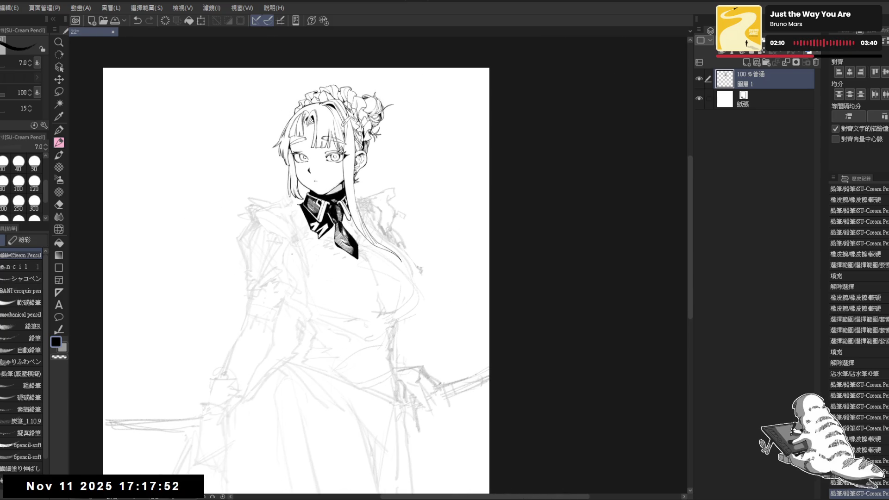
pyautogui.moveTo(292, 254); pyautogui.dragTo(305, 270)
pyautogui.press('r')
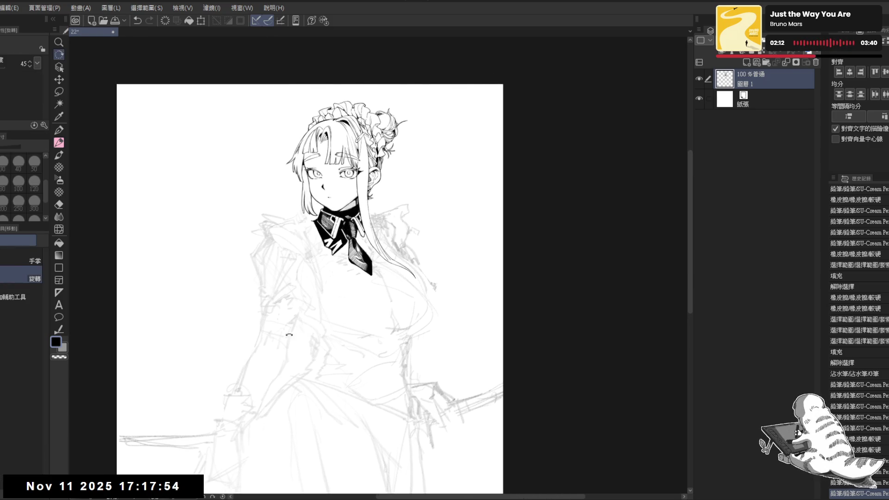
pyautogui.moveTo(289, 334); pyautogui.dragTo(317, 359)
pyautogui.hotkey('ctrl', '+')
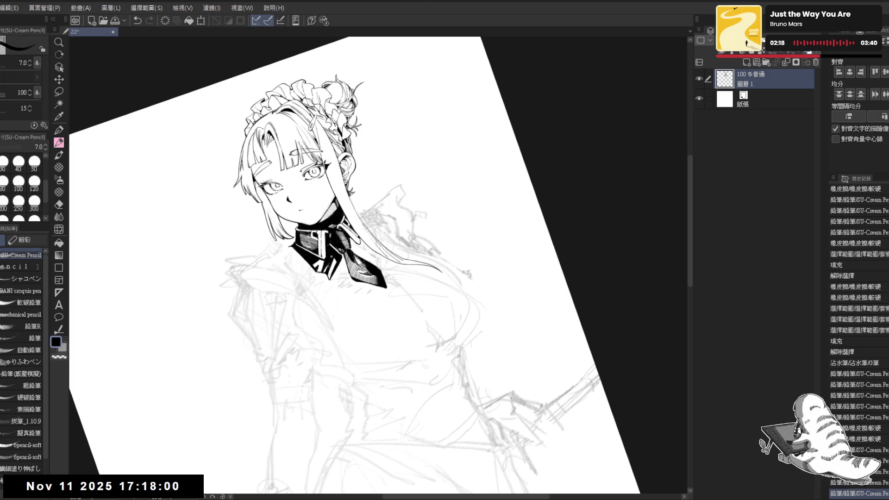
pyautogui.hotkey('shift', 'space')
pyautogui.moveTo(325, 266); pyautogui.dragTo(323, 245)
# Erase small stray marks and draw the dress front line down from the tie
pyautogui.moveTo(341, 316); pyautogui.dragTo(345, 318)
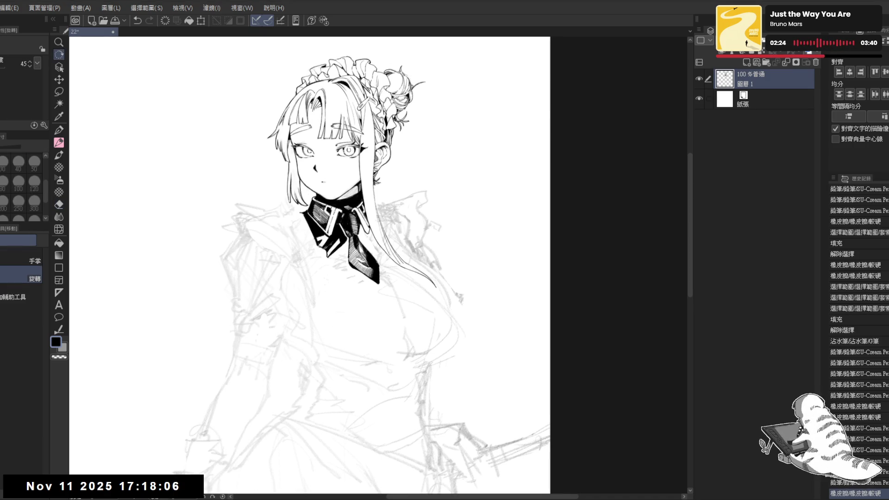
pyautogui.moveTo(350, 291); pyautogui.dragTo(336, 278)
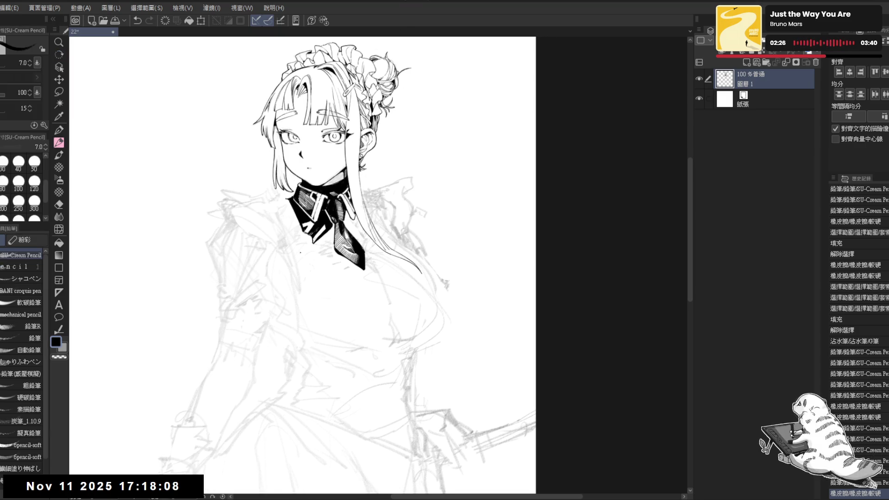
pyautogui.press('e')
pyautogui.click(302, 243)
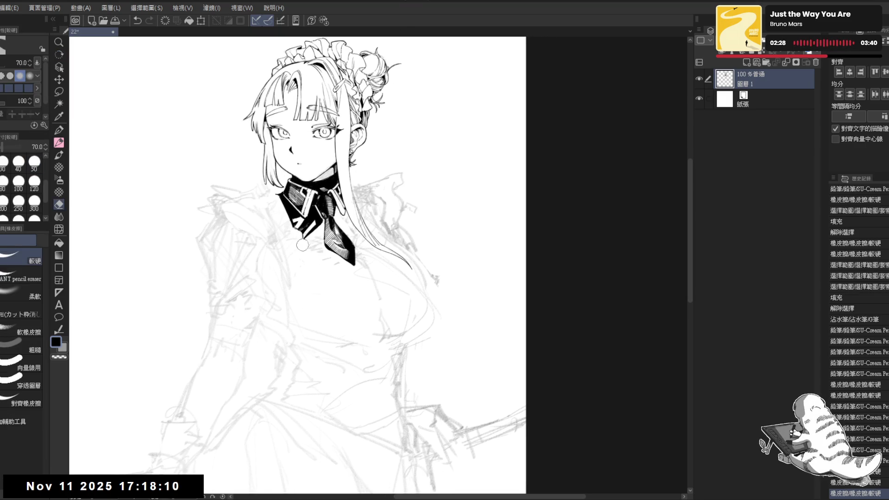
pyautogui.press('p')
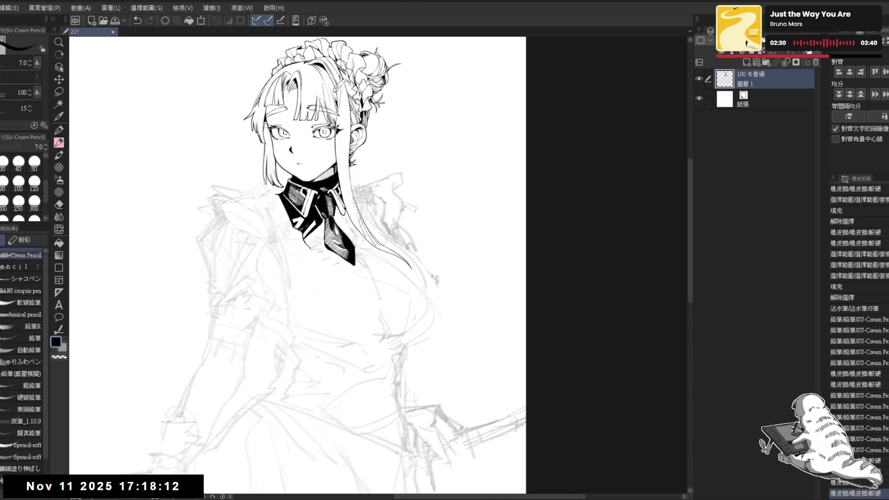
pyautogui.moveTo(313, 258)
pyautogui.mouseDown()
pyautogui.moveTo(307, 328)
pyautogui.moveTo(297, 262)
pyautogui.moveTo(335, 295)
pyautogui.mouseUp()
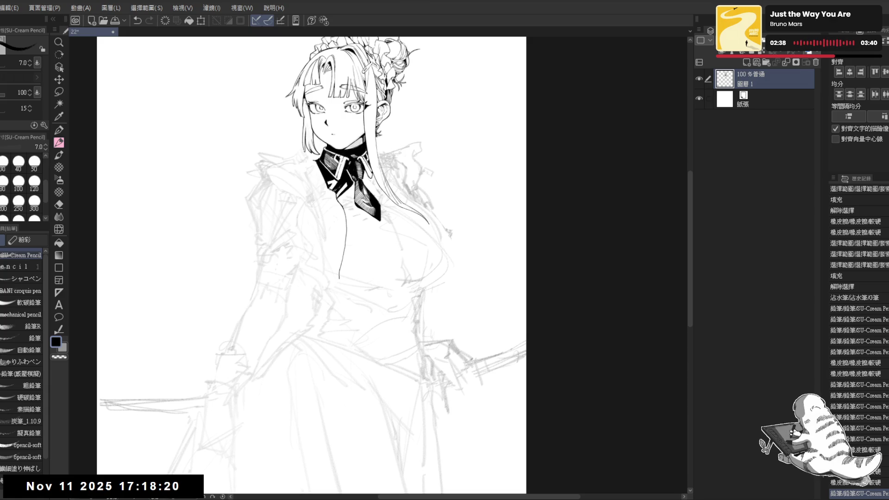
# Erase the sketchy line running below the collar
pyautogui.scroll(2, 343, 227)
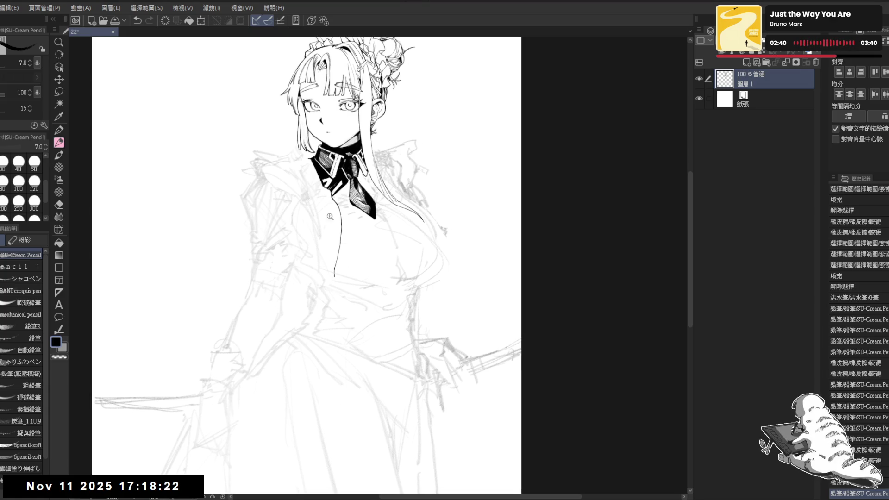
pyautogui.press('e')
pyautogui.moveTo(343, 226); pyautogui.dragTo(335, 294)
pyautogui.moveTo(343, 198)
pyautogui.mouseDown()
pyautogui.moveTo(336, 217)
pyautogui.moveTo(354, 244)
pyautogui.moveTo(337, 305)
pyautogui.mouseUp()
pyautogui.press('p')
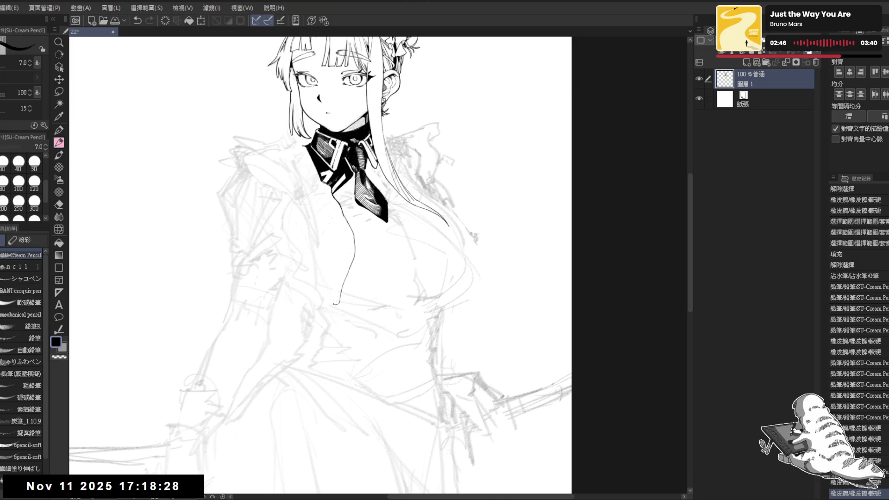
# Add short strokes beside the tie and fill small dark patches on it
pyautogui.scroll(1, 320, 264)
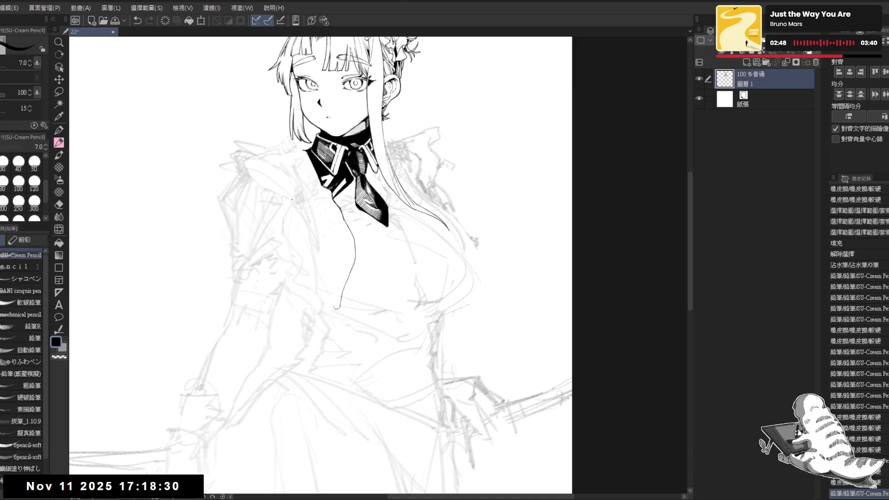
pyautogui.press('-')
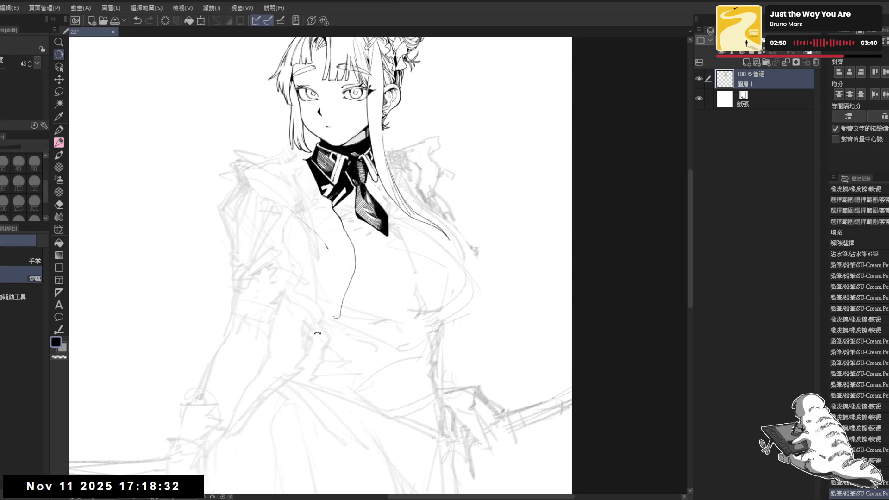
pyautogui.scroll(-1, 379, 264)
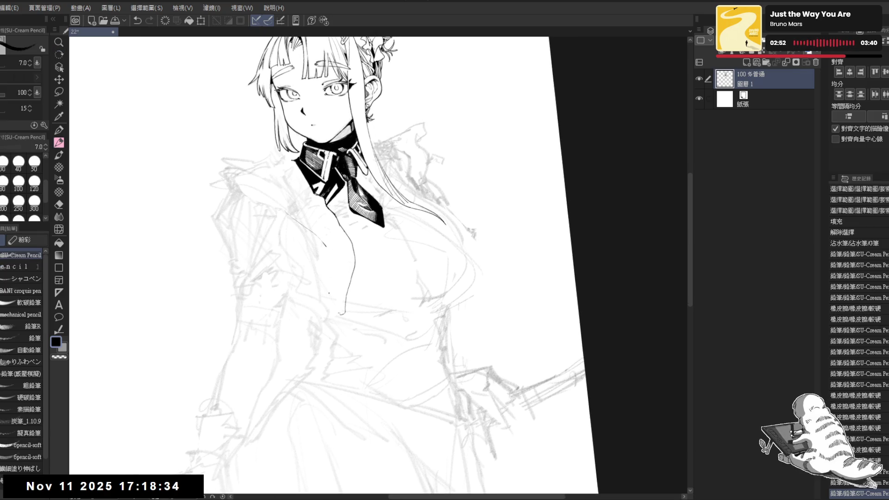
pyautogui.scroll(2, 351, 154)
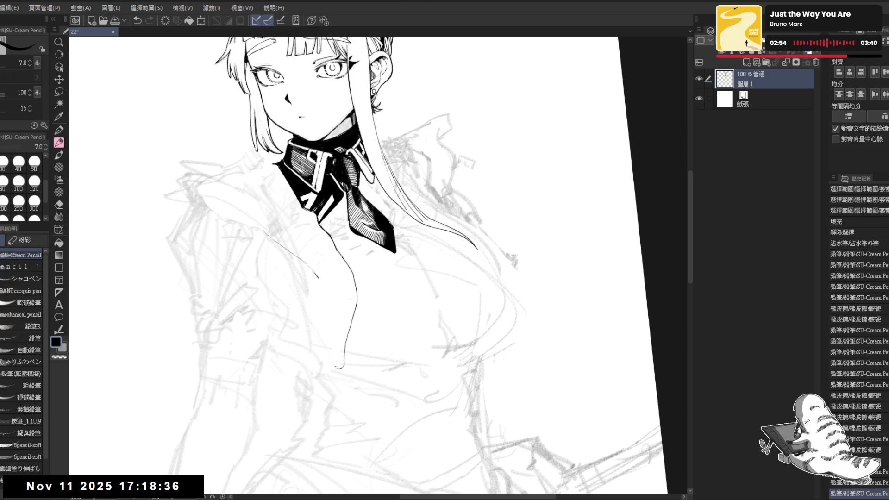
pyautogui.moveTo(327, 231); pyautogui.dragTo(345, 227)
pyautogui.press('e')
pyautogui.press('p')
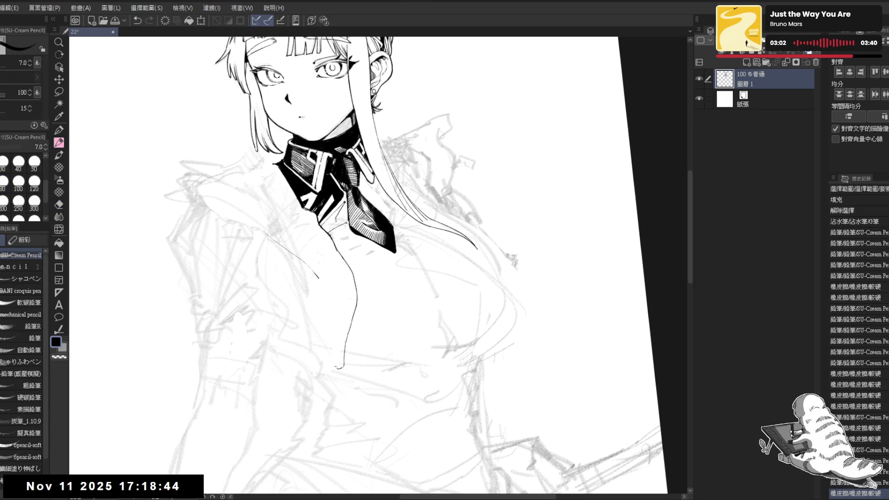
pyautogui.moveTo(342, 208); pyautogui.dragTo(352, 225)
pyautogui.click(346, 213)
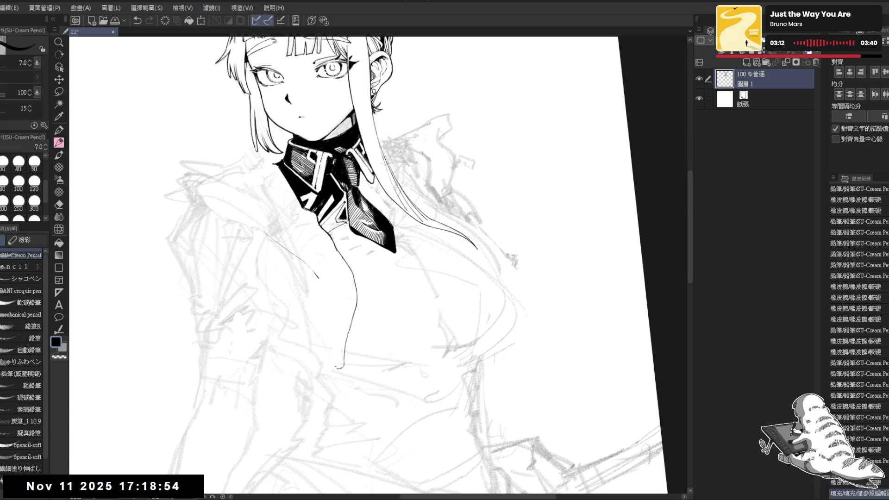
pyautogui.click(345, 220)
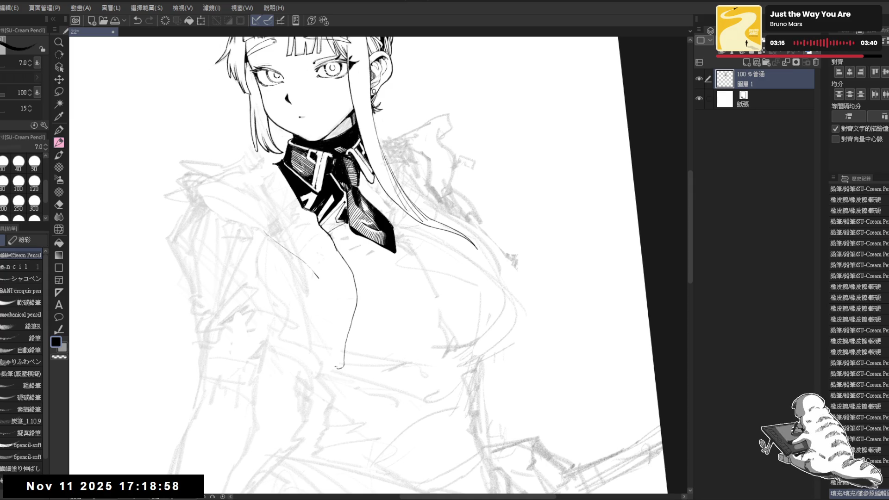
# Erase near the tie with a smaller hard eraser
pyautogui.press('e')
pyautogui.moveTo(344, 211); pyautogui.dragTo(318, 239)
pyautogui.press('[')
pyautogui.press('[')
pyautogui.press('p')
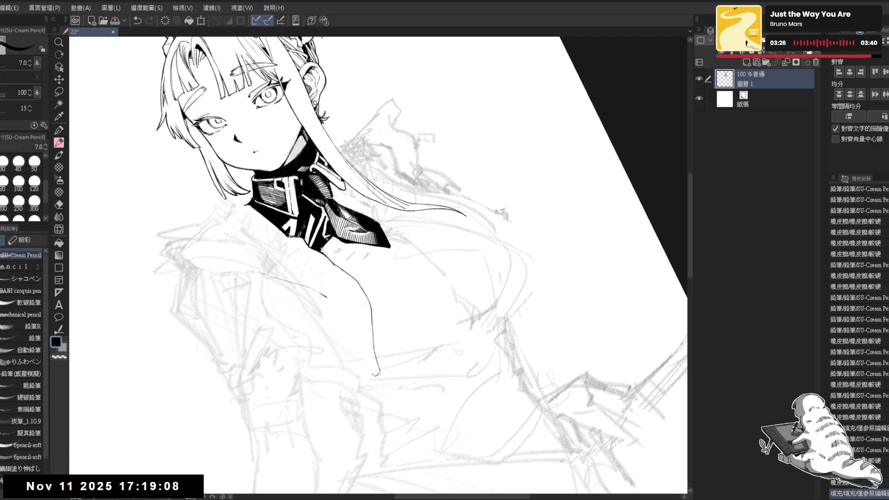
# Erase small marks near the collar, zooming out and tilting the view as needed
pyautogui.press('e')
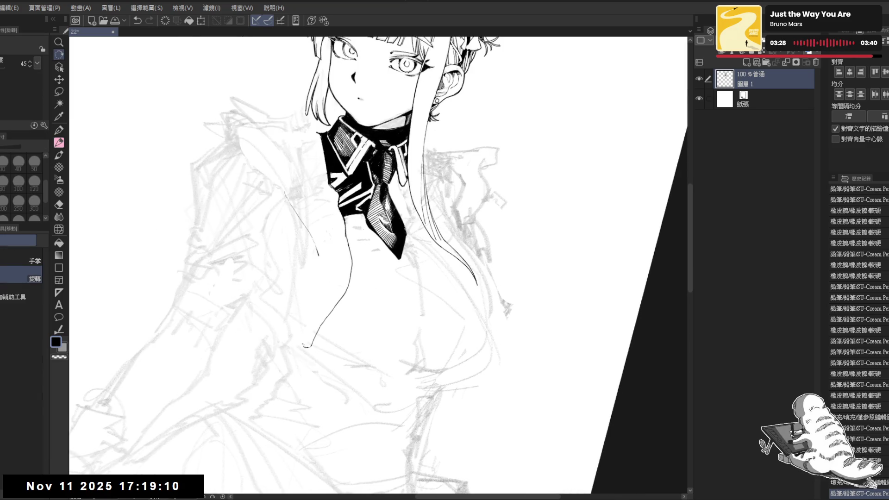
pyautogui.moveTo(348, 220); pyautogui.dragTo(382, 304)
pyautogui.press('r')
pyautogui.scroll(-2, 352, 278)
pyautogui.moveTo(323, 254)
pyautogui.mouseDown()
pyautogui.moveTo(381, 246)
pyautogui.moveTo(417, 278)
pyautogui.mouseUp()
pyautogui.press('e')
pyautogui.moveTo(307, 233); pyautogui.dragTo(309, 241)
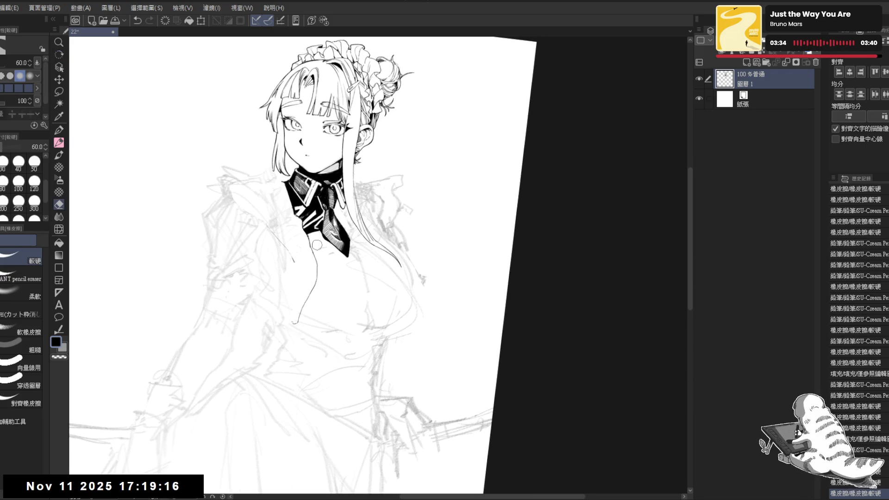
pyautogui.press('p')
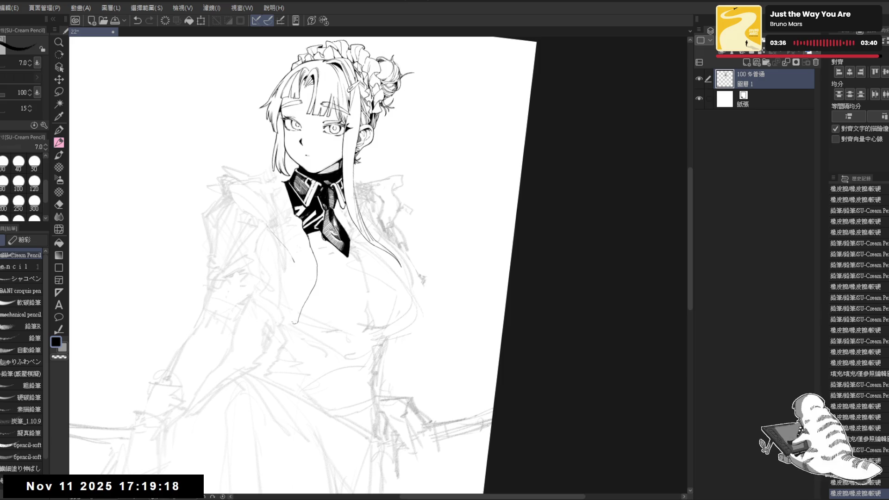
# Draw a short line on the dress front and erase a stray stroke
pyautogui.moveTo(342, 210); pyautogui.dragTo(370, 250)
pyautogui.press('e')
pyautogui.moveTo(335, 213); pyautogui.dragTo(335, 219)
pyautogui.press('r')
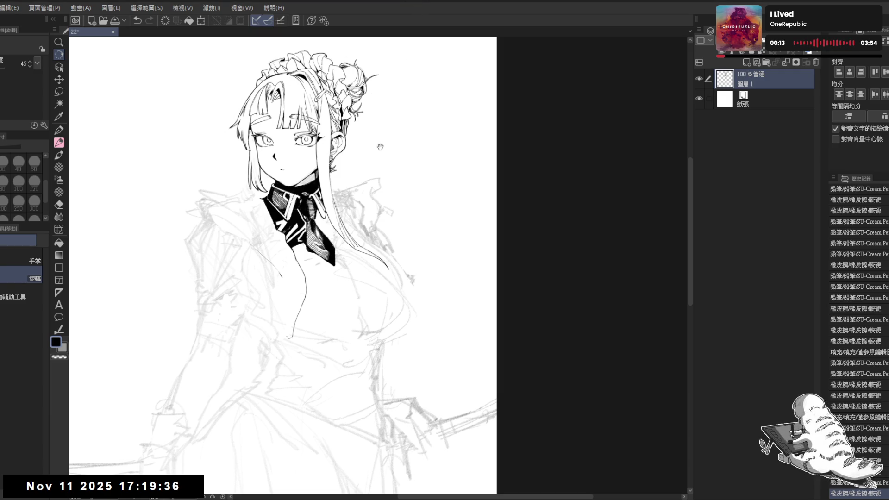
# Zoom in, rotate the page, and erase a small mark near the collar
pyautogui.hotkey('ctrl', '+')
pyautogui.press('^')
pyautogui.press('^')
pyautogui.press('^')
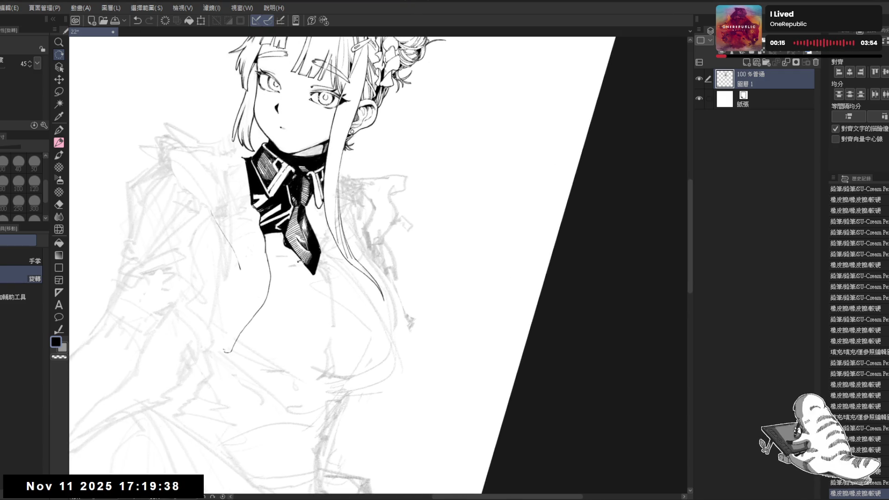
pyautogui.press('p')
pyautogui.press('^')
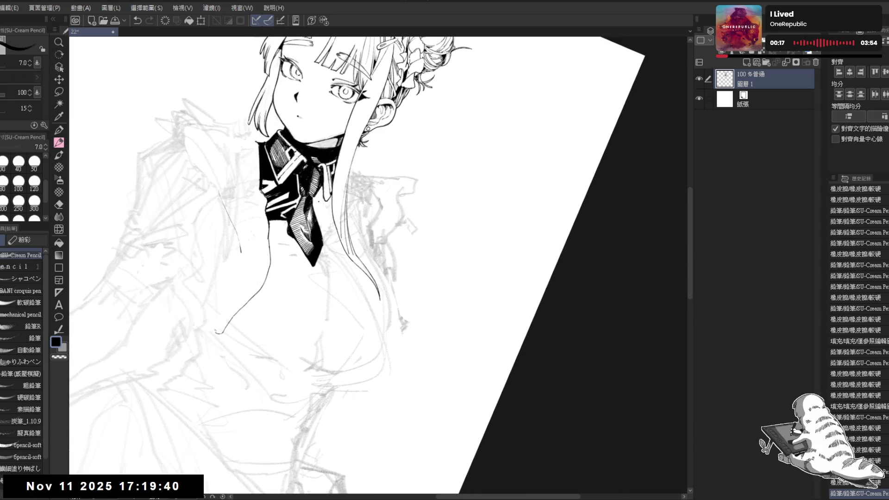
pyautogui.press('e')
pyautogui.press('-')
pyautogui.moveTo(320, 222)
pyautogui.mouseDown()
pyautogui.moveTo(330, 237)
pyautogui.moveTo(320, 197)
pyautogui.mouseUp()
pyautogui.press('p')
# Add a short stroke near the collar and return the page view upright
pyautogui.press('e')
pyautogui.press('p')
pyautogui.press('e')
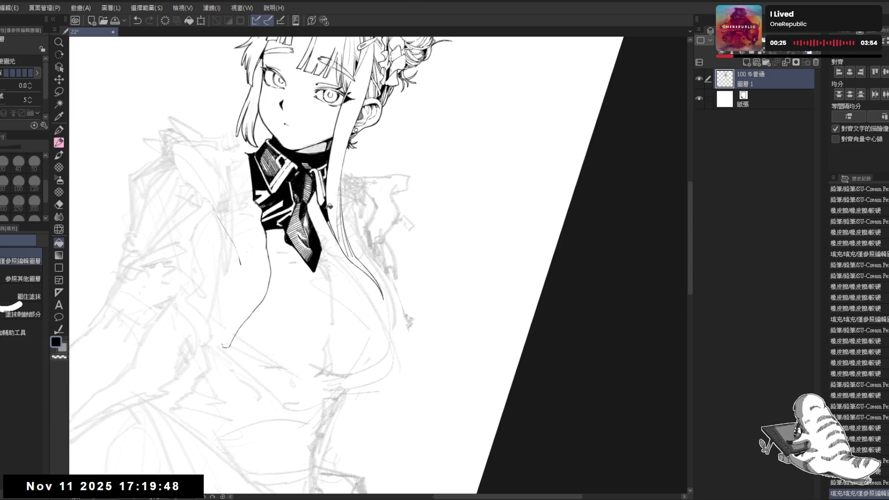
pyautogui.press('p')
pyautogui.moveTo(332, 237)
pyautogui.mouseDown()
pyautogui.moveTo(329, 224)
pyautogui.moveTo(323, 249)
pyautogui.mouseUp()
pyautogui.press('-')
pyautogui.press('-')
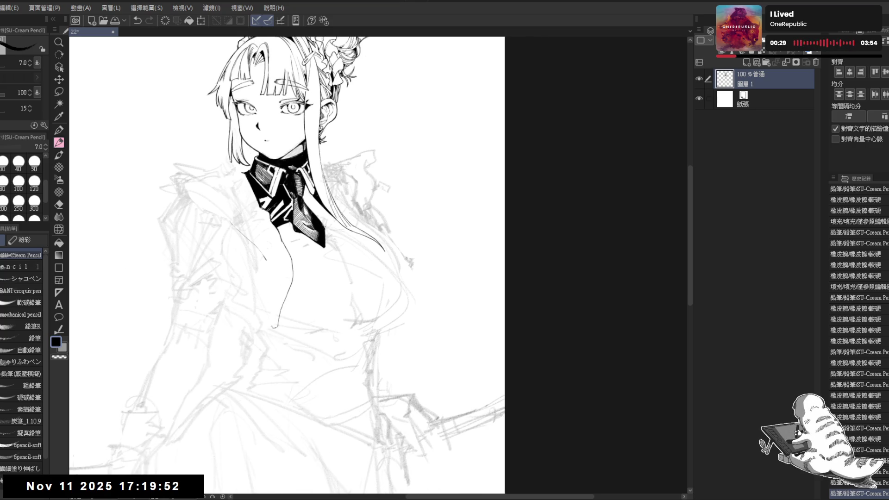
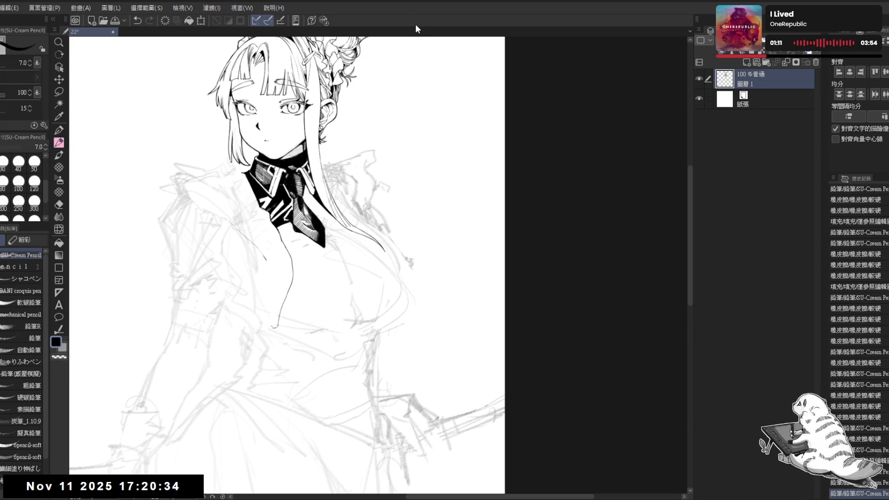
# Tilt the canvas view about 45° and begin a freehand lasso selection at the black tie's tip
pyautogui.scroll(3, 348, 211)
pyautogui.moveTo(331, 216); pyautogui.dragTo(330, 176)
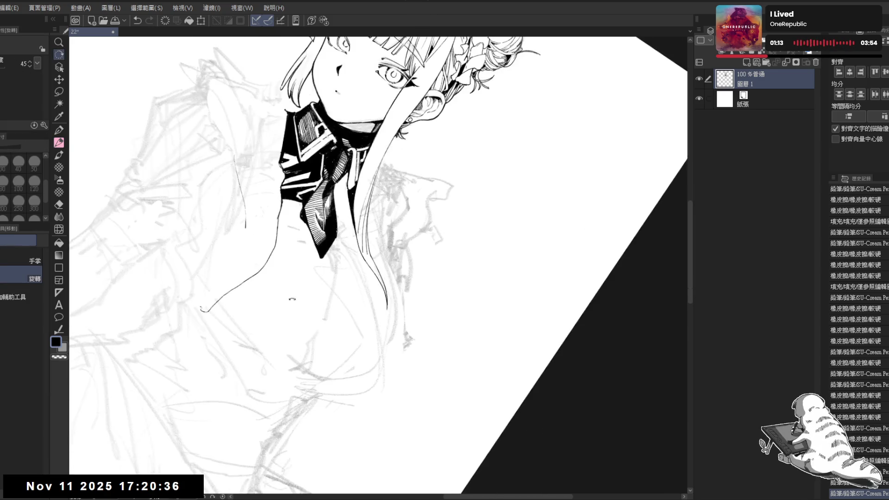
pyautogui.press('m')
pyautogui.scroll(2, 339, 194)
pyautogui.moveTo(333, 194)
pyautogui.mouseDown()
pyautogui.moveTo(356, 230)
pyautogui.moveTo(333, 193)
pyautogui.mouseUp()
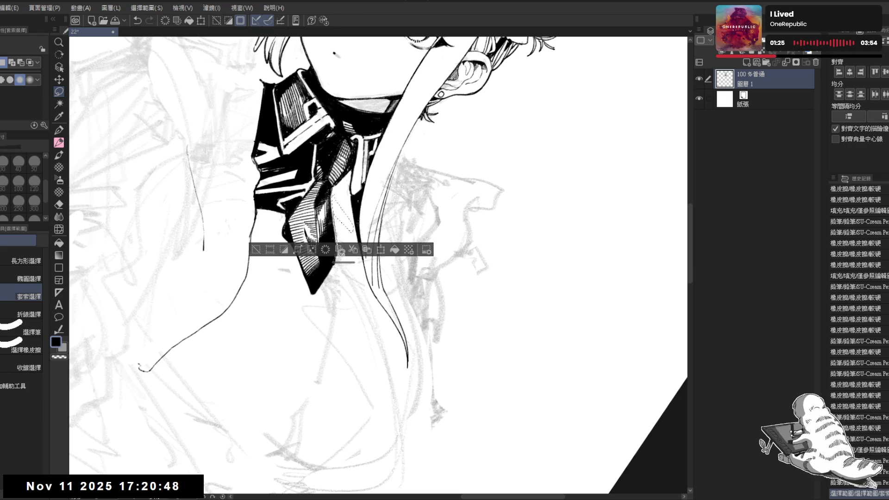
# Continue tracing the lasso selection beside the tie, rotating the view to redraw it
pyautogui.moveTo(344, 259)
pyautogui.mouseDown()
pyautogui.moveTo(369, 287)
pyautogui.moveTo(360, 236)
pyautogui.mouseUp()
pyautogui.scroll(-3, 326, 184)
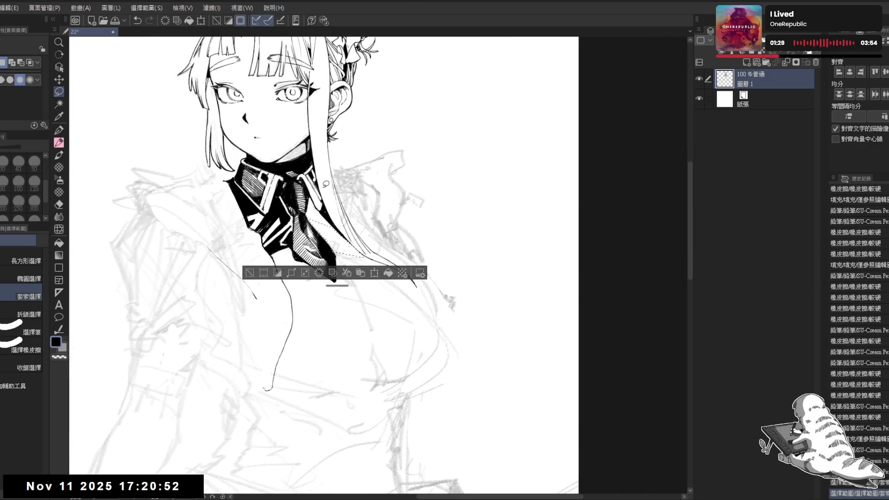
pyautogui.press('r')
pyautogui.moveTo(326, 184); pyautogui.dragTo(345, 254)
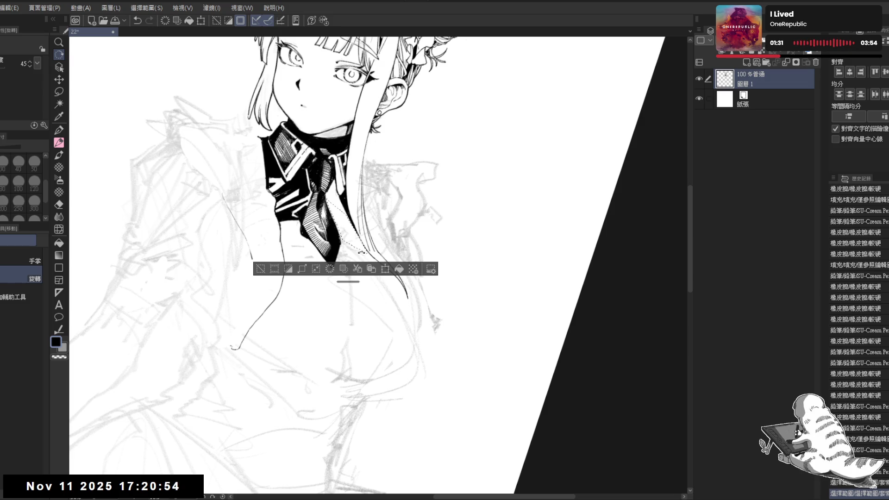
pyautogui.press('m')
pyautogui.moveTo(351, 216)
pyautogui.mouseDown()
pyautogui.moveTo(362, 239)
pyautogui.moveTo(346, 215)
pyautogui.mouseUp()
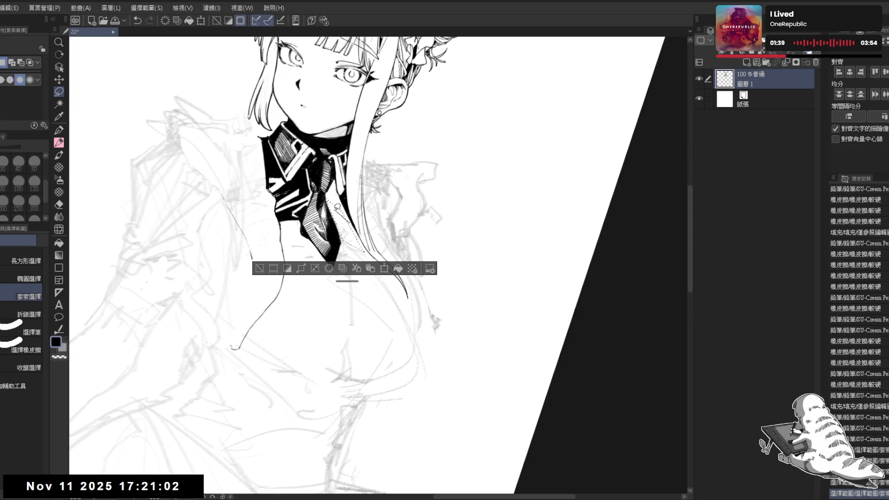
# Reset the canvas upright, undo and redo the selection change, adjust it, then deselect
pyautogui.press('@')
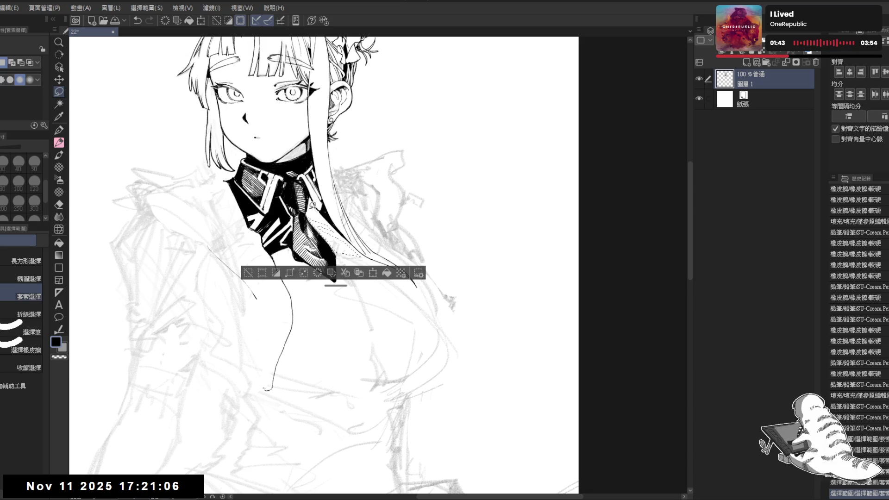
pyautogui.hotkey('ctrl', 'z')
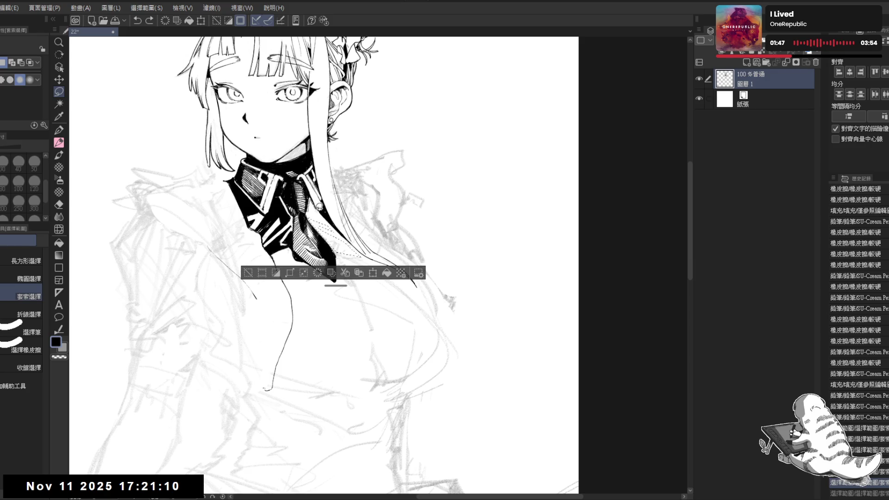
pyautogui.hotkey('ctrl', 'y')
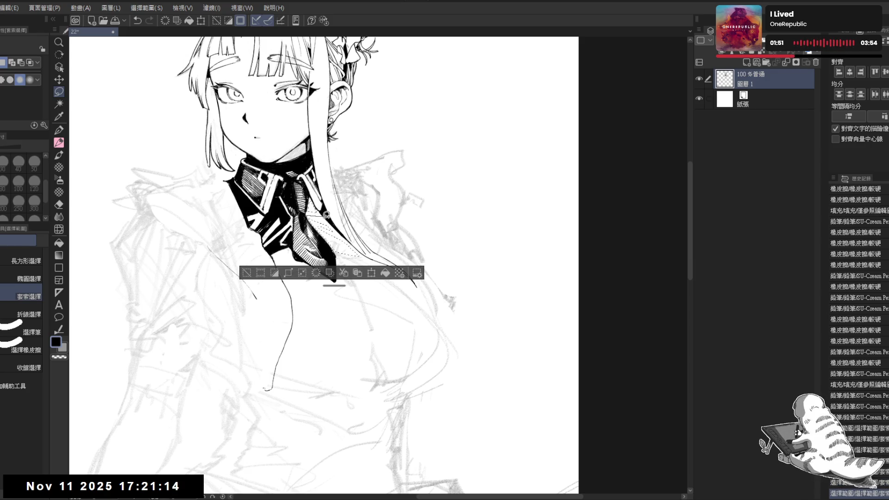
pyautogui.moveTo(311, 216)
pyautogui.mouseDown()
pyautogui.moveTo(302, 190)
pyautogui.moveTo(328, 192)
pyautogui.moveTo(325, 216)
pyautogui.mouseUp()
pyautogui.hotkey('ctrl', 'd')
# Erase a small patch by the tie with transparent colour, then start hatching its right edge in black
pyautogui.press('r')
pyautogui.press('p')
pyautogui.press('c')
pyautogui.moveTo(319, 207); pyautogui.dragTo(325, 216)
pyautogui.moveTo(320, 207); pyautogui.dragTo(325, 216)
pyautogui.press('c')
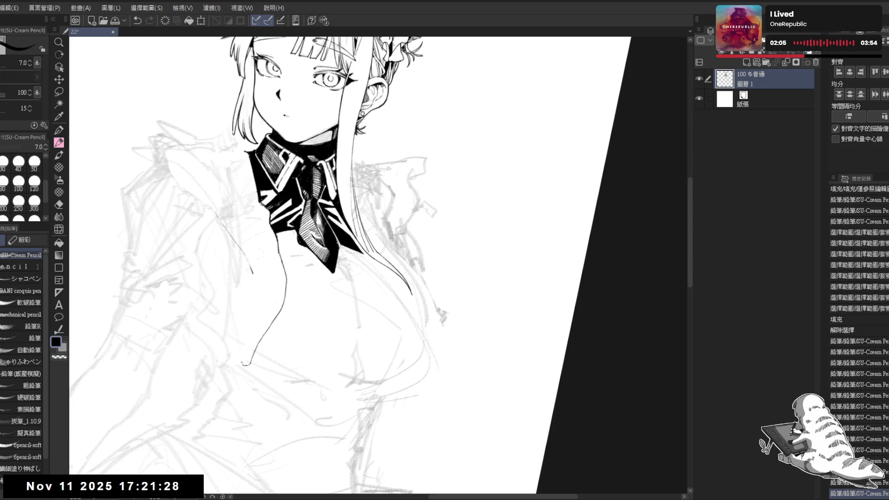
pyautogui.moveTo(370, 278); pyautogui.dragTo(416, 232)
pyautogui.press('p')
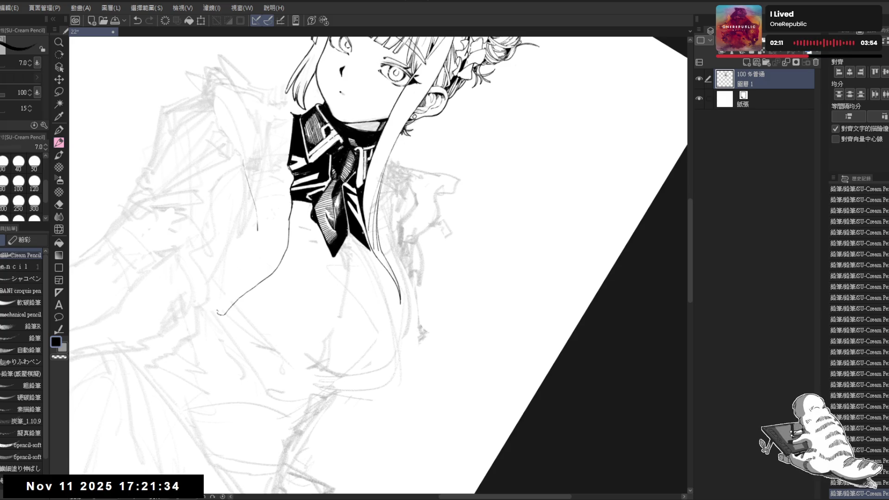
pyautogui.moveTo(365, 232); pyautogui.dragTo(371, 248)
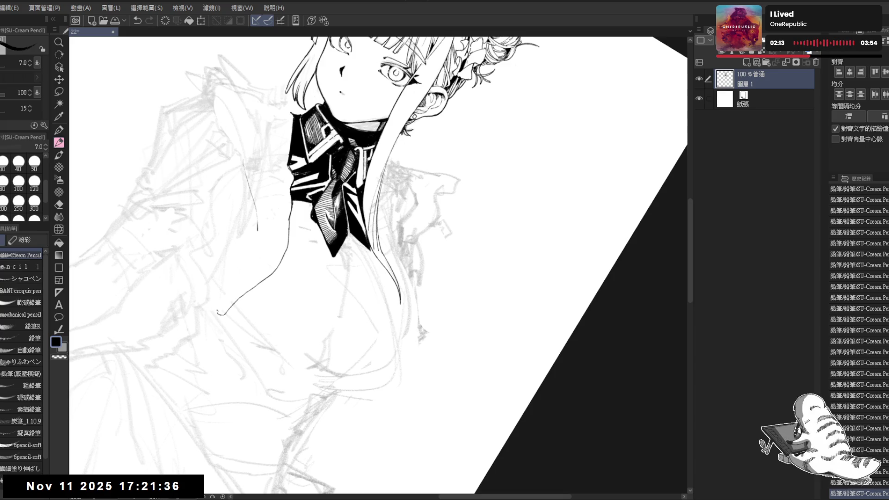
# Mirror the view to check, then hatch along the ribbon's right and lower-right edge
pyautogui.press('h')
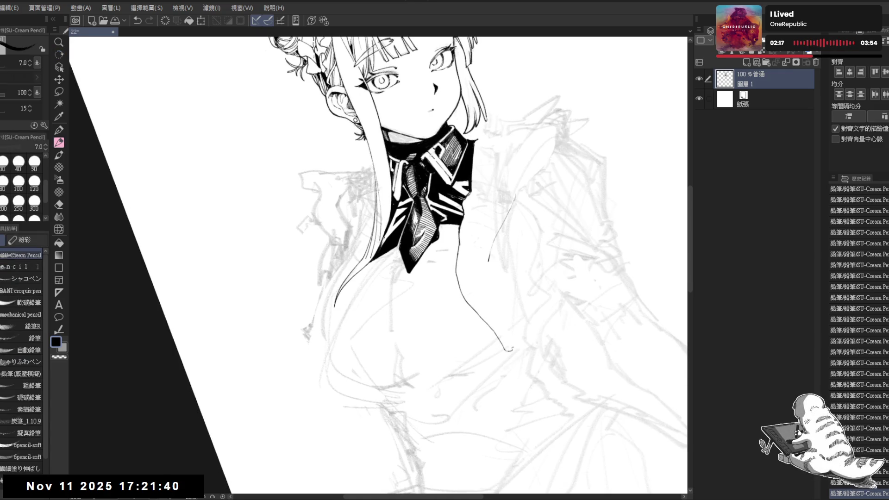
pyautogui.press('h')
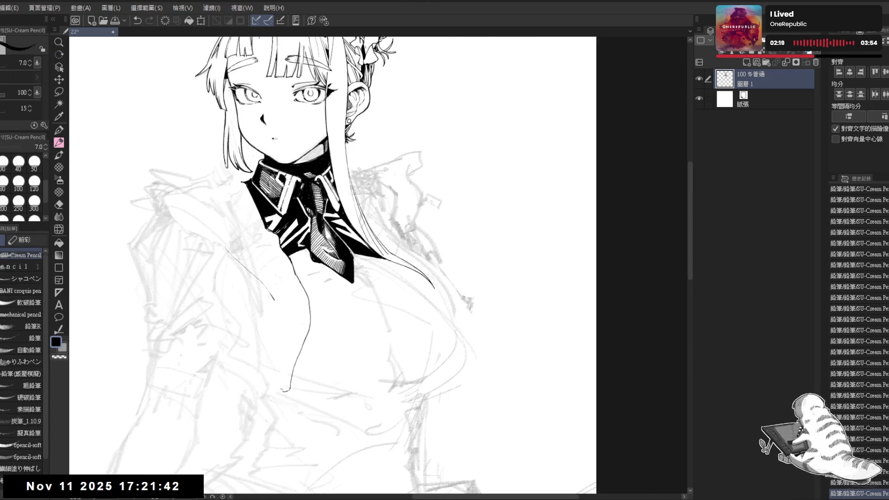
pyautogui.moveTo(408, 330)
pyautogui.mouseDown()
pyautogui.moveTo(399, 287)
pyautogui.moveTo(363, 215)
pyautogui.moveTo(417, 241)
pyautogui.mouseUp()
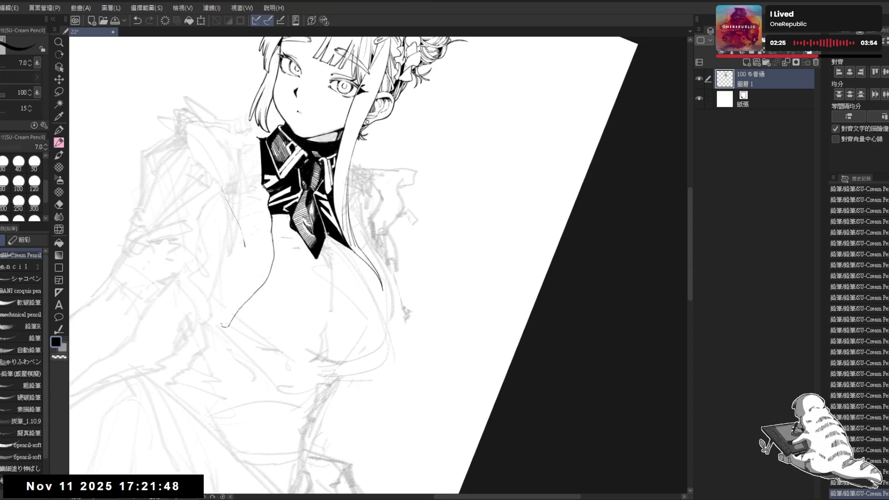
pyautogui.moveTo(338, 240); pyautogui.dragTo(358, 259)
pyautogui.moveTo(350, 250); pyautogui.dragTo(364, 264)
pyautogui.moveTo(358, 257); pyautogui.dragTo(366, 265)
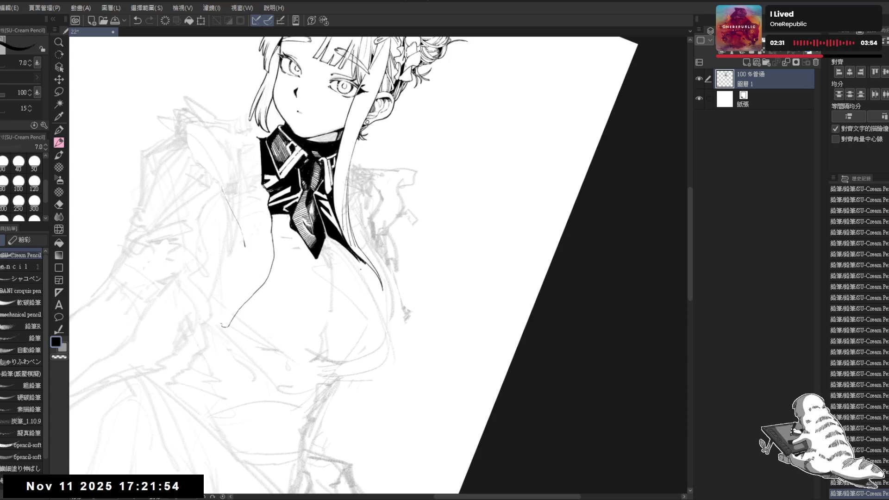
# Refine the tie hatching by resizing the brush and undoing or redoing recent strokes
pyautogui.press('@')
pyautogui.press('[')
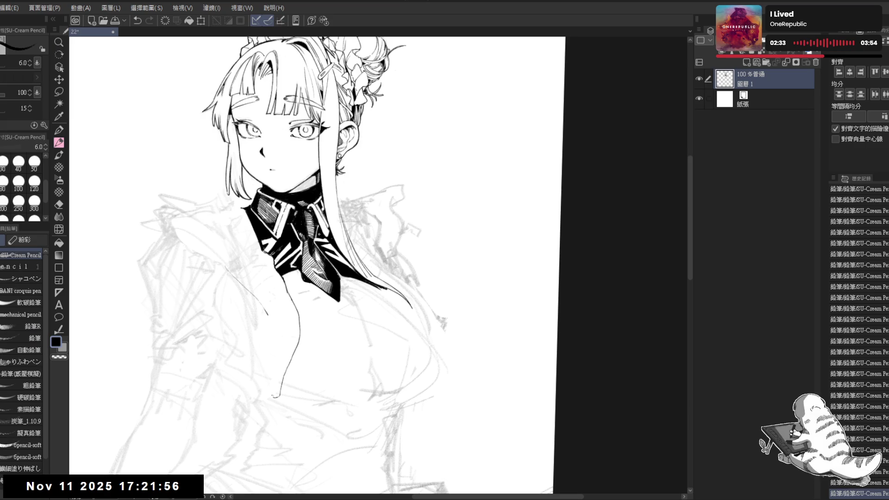
pyautogui.hotkey('ctrl', 'z')
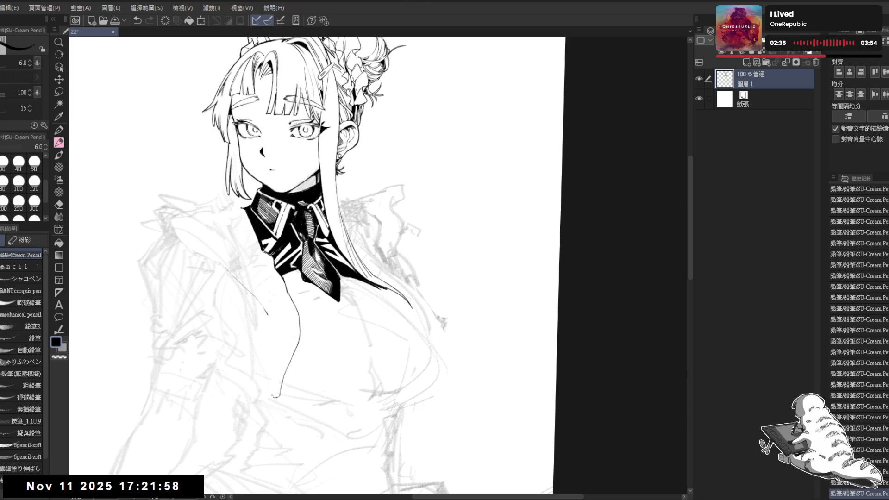
pyautogui.hotkey('ctrl', 'z')
pyautogui.hotkey('ctrl', 'z')
pyautogui.hotkey('ctrl', 'z')
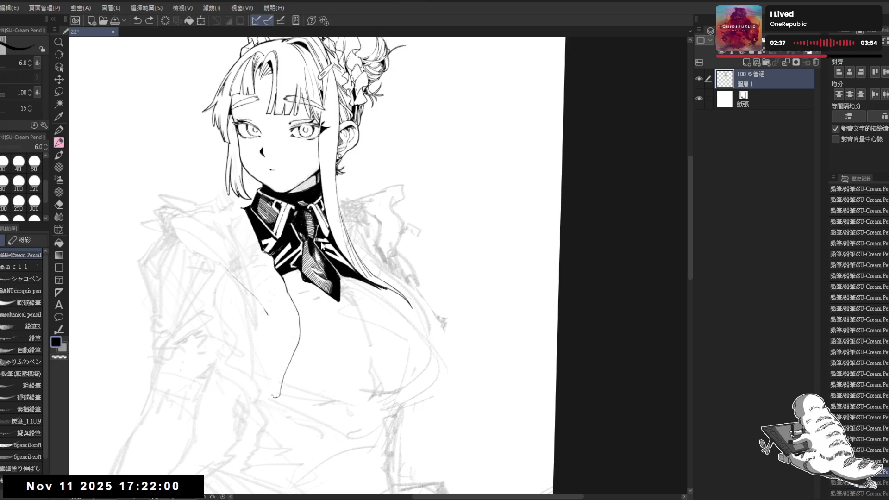
pyautogui.hotkey('ctrl', 'y')
pyautogui.hotkey('ctrl', 'y')
pyautogui.hotkey('ctrl', 'y')
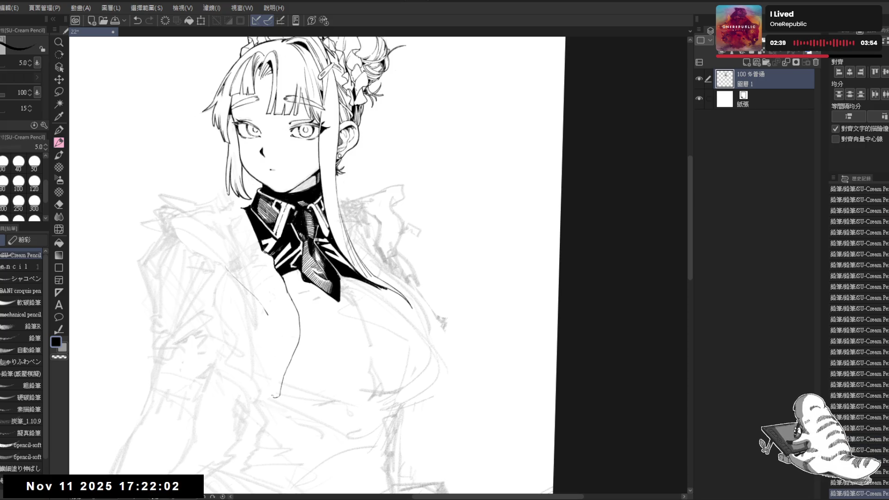
pyautogui.hotkey('ctrl', 'z')
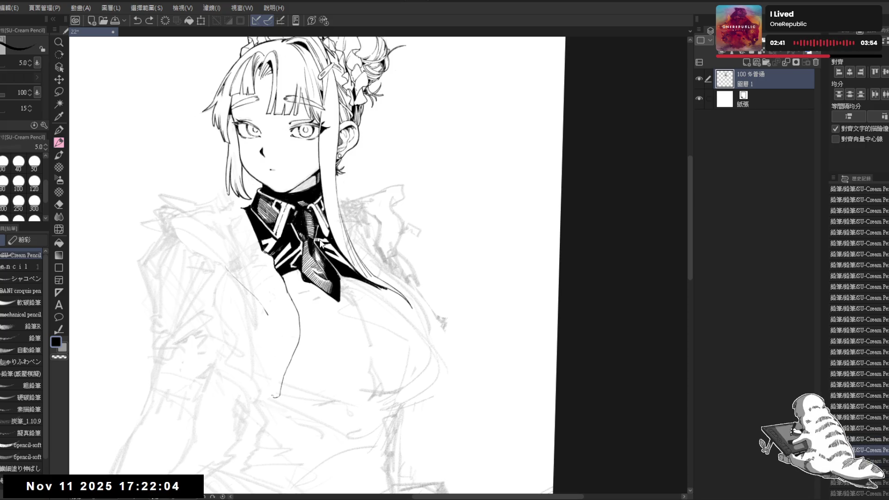
pyautogui.press(']')
pyautogui.hotkey('ctrl', 'z')
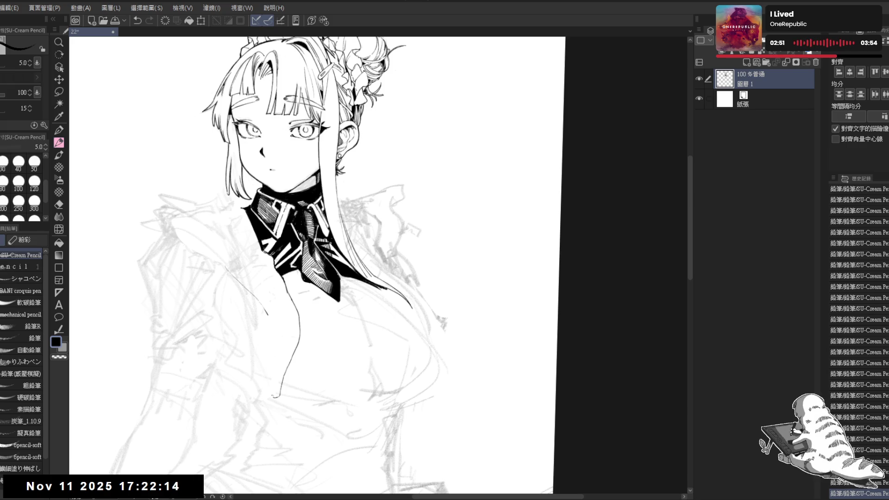
pyautogui.hotkey('ctrl', 'z')
pyautogui.hotkey('ctrl', 'z')
pyautogui.hotkey('ctrl', 'y')
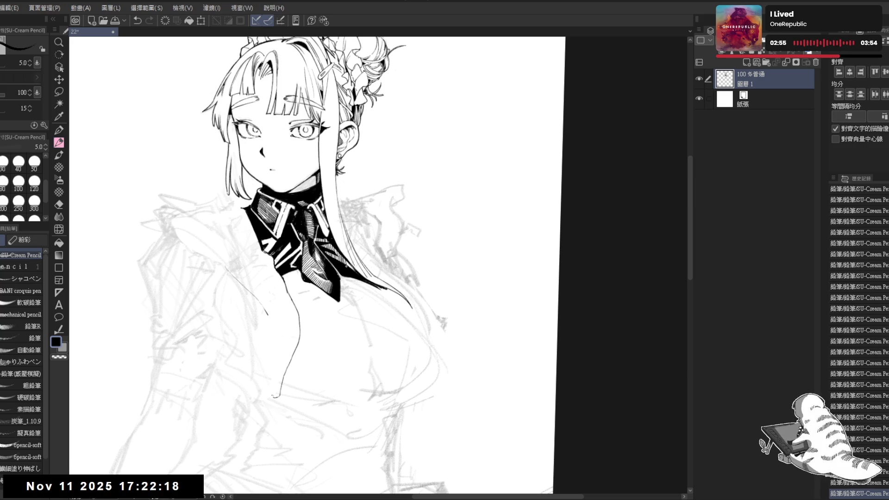
# Rotate the canvas through a steep tilt and back to nearly upright, with the pencil ready
pyautogui.moveTo(352, 267)
pyautogui.mouseDown()
pyautogui.moveTo(393, 250)
pyautogui.moveTo(417, 277)
pyautogui.moveTo(393, 259)
pyautogui.mouseUp()
pyautogui.hotkey('shift', 'space')
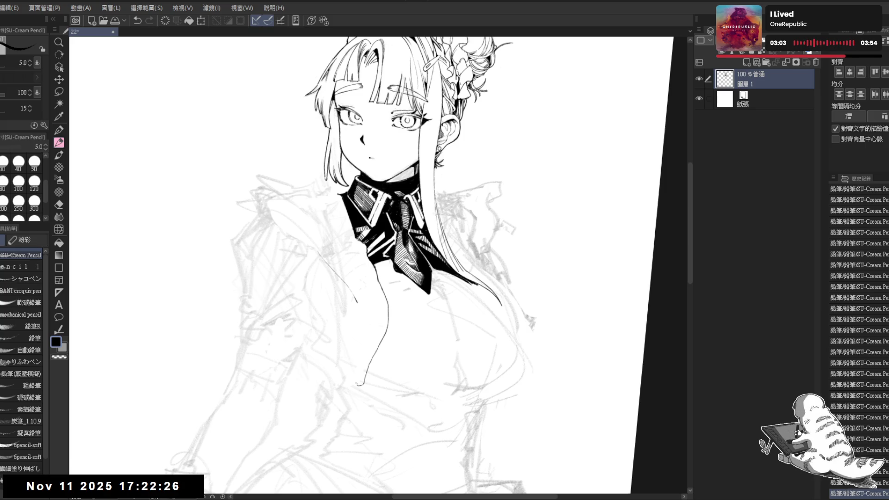
pyautogui.moveTo(376, 235); pyautogui.dragTo(356, 244)
pyautogui.press('p')
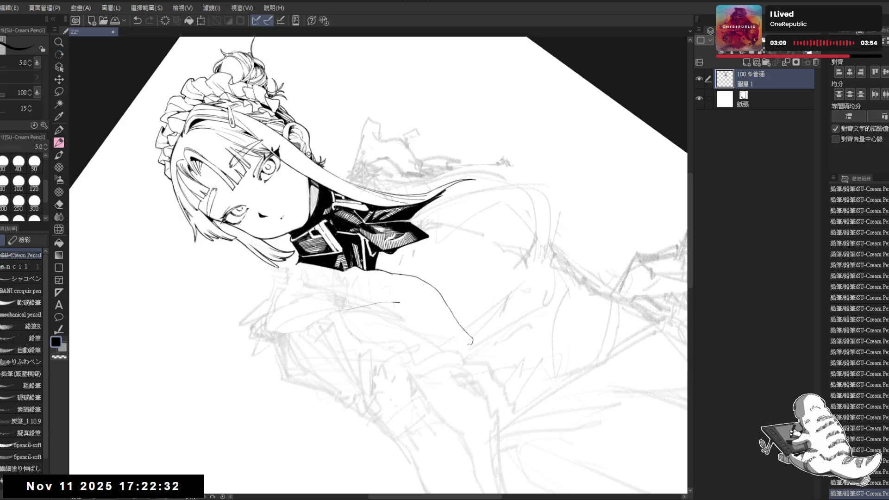
pyautogui.press('r')
pyautogui.moveTo(509, 185)
pyautogui.mouseDown()
pyautogui.moveTo(463, 116)
pyautogui.moveTo(504, 176)
pyautogui.mouseUp()
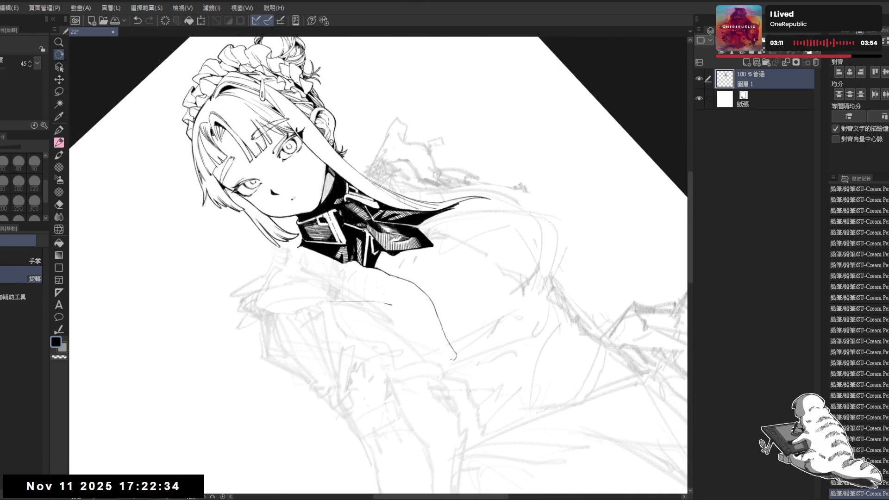
pyautogui.moveTo(366, 229); pyautogui.dragTo(370, 255)
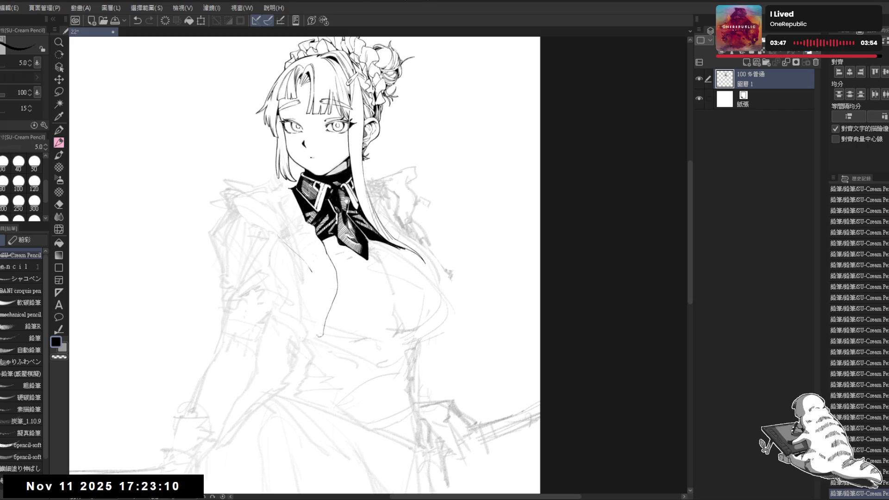
# Thin the brush, erase a small stray mark, and rotate the view clockwise
pyautogui.press('[')
pyautogui.scroll(1, 305, 265)
pyautogui.press('e')
pyautogui.moveTo(307, 272); pyautogui.dragTo(323, 273)
pyautogui.press('p')
pyautogui.hscroll(1, 305, 265)
pyautogui.press('^')
pyautogui.press('e')
pyautogui.moveTo(377, 260); pyautogui.dragTo(390, 263)
pyautogui.press('p')
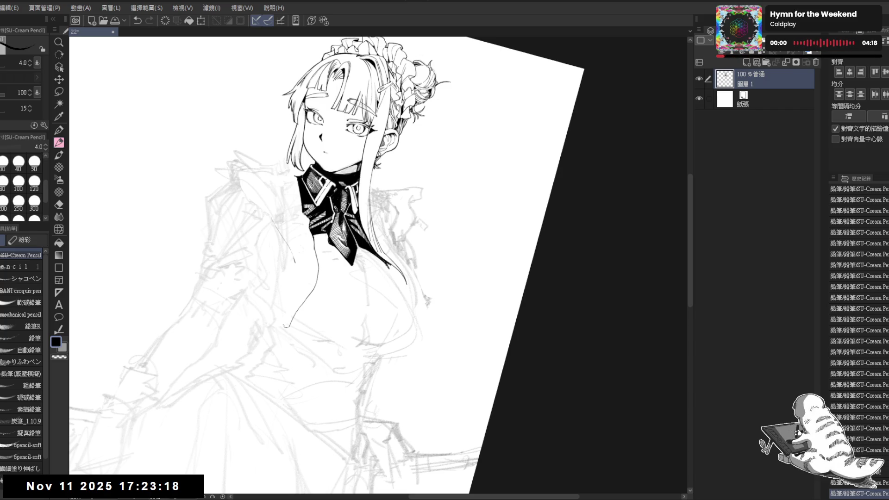
# Erase a bit near the collar after repositioning the view, and undo a short stray stroke
pyautogui.scroll(-1, 357, 277)
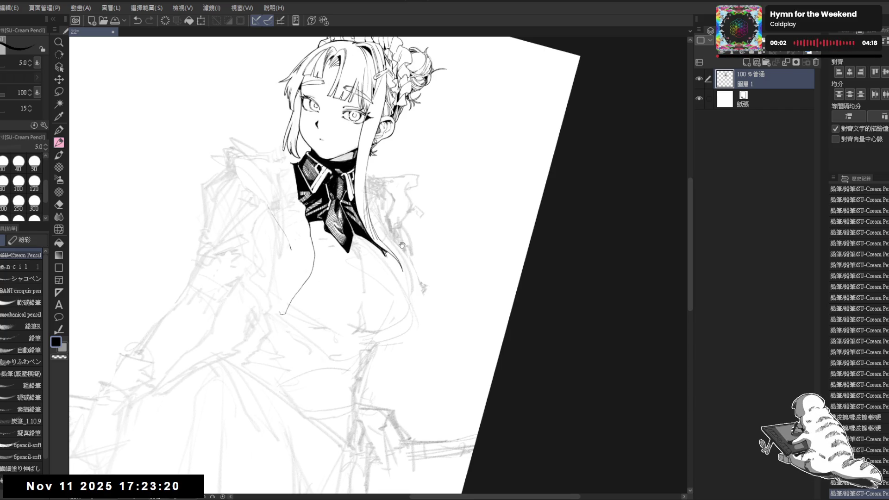
pyautogui.click(357, 292)
pyautogui.moveTo(357, 291); pyautogui.dragTo(284, 412)
pyautogui.moveTo(389, 310); pyautogui.dragTo(366, 298)
pyautogui.press('e')
pyautogui.moveTo(306, 253); pyautogui.dragTo(300, 247)
pyautogui.moveTo(369, 285); pyautogui.dragTo(343, 223)
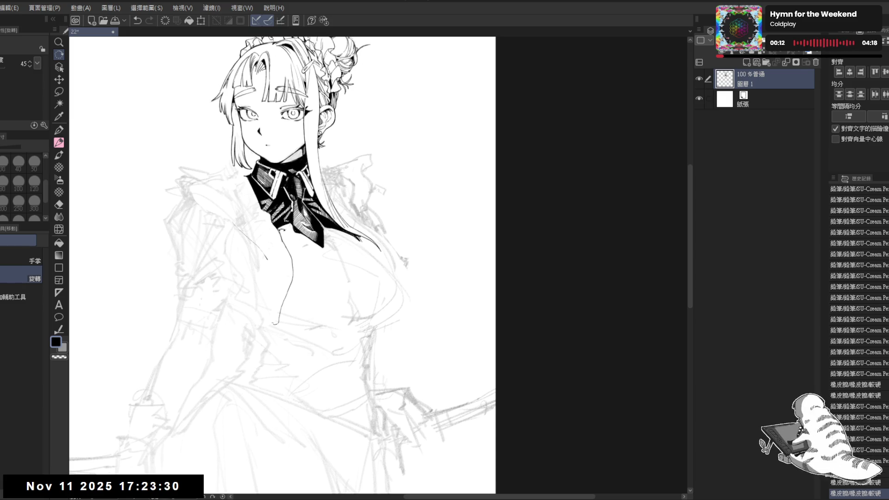
pyautogui.scroll(2, 272, 206)
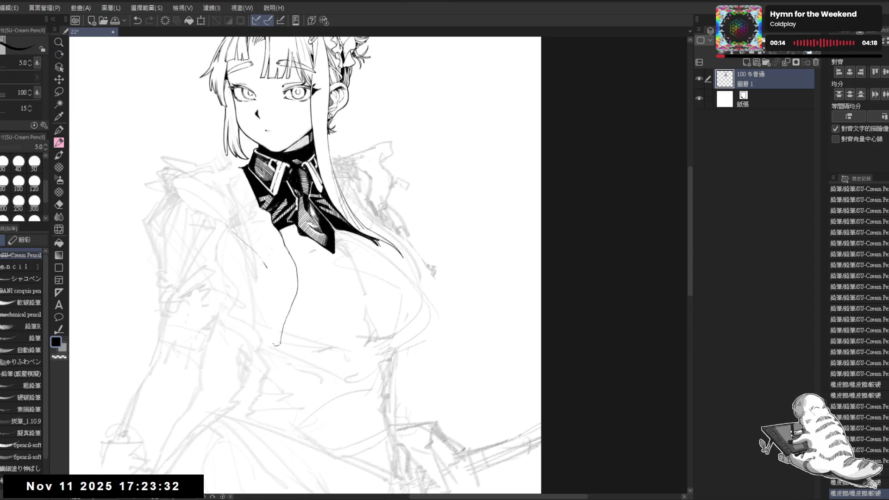
pyautogui.hotkey('ctrl', 'z')
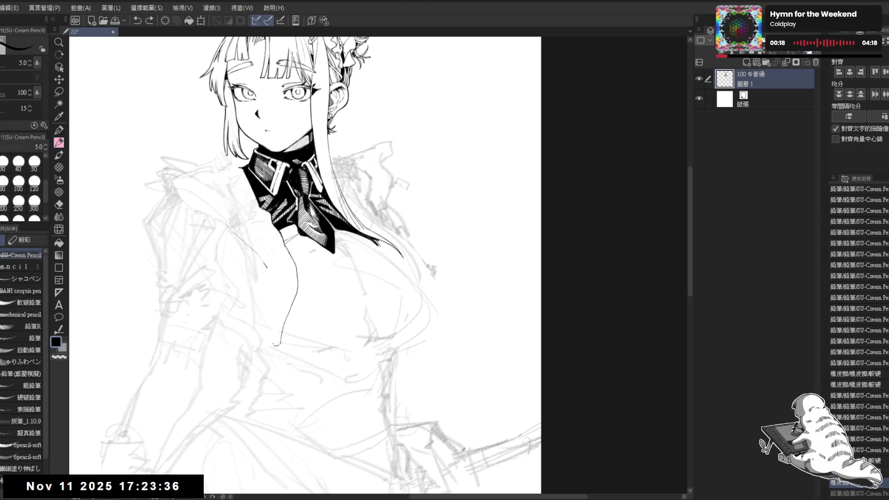
# Erase more stray marks from the lineart with the view tilted, then upright
pyautogui.press('^')
pyautogui.press('e')
pyautogui.moveTo(404, 291); pyautogui.dragTo(396, 324)
pyautogui.press('@')
pyautogui.moveTo(305, 259)
pyautogui.mouseDown()
pyautogui.moveTo(282, 236)
pyautogui.moveTo(292, 243)
pyautogui.mouseUp()
pyautogui.press('r')
pyautogui.moveTo(338, 292)
pyautogui.mouseDown()
pyautogui.moveTo(338, 282)
pyautogui.moveTo(317, 282)
pyautogui.moveTo(370, 294)
pyautogui.mouseUp()
pyautogui.press('e')
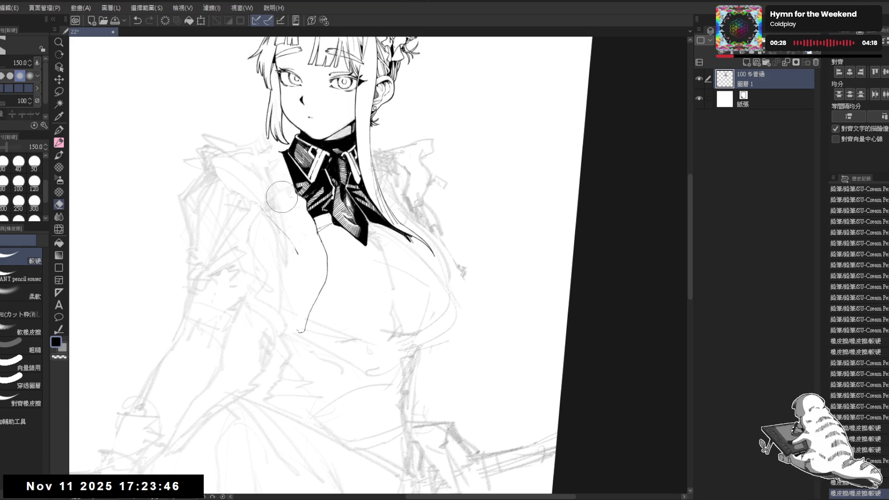
# Turn the view upright, draw a test pencil stroke below the collar, and undo it
pyautogui.press('r')
pyautogui.moveTo(324, 239); pyautogui.dragTo(365, 283)
pyautogui.press('p')
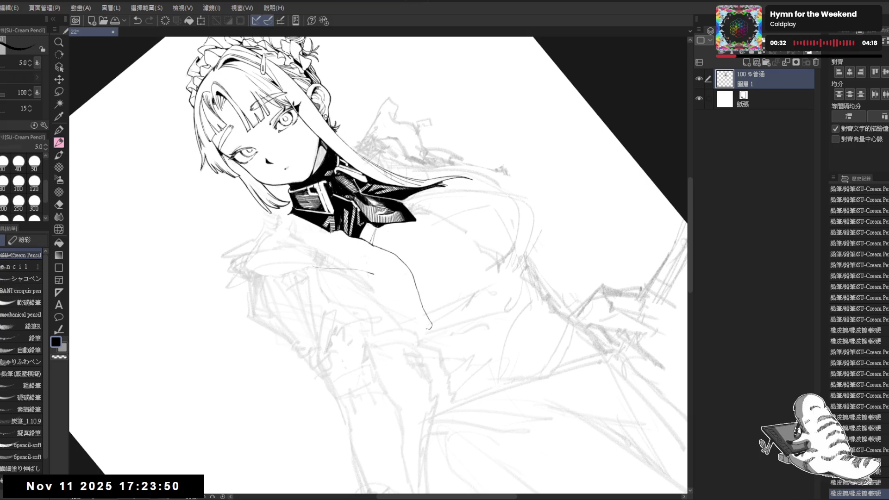
pyautogui.moveTo(330, 234); pyautogui.dragTo(324, 254)
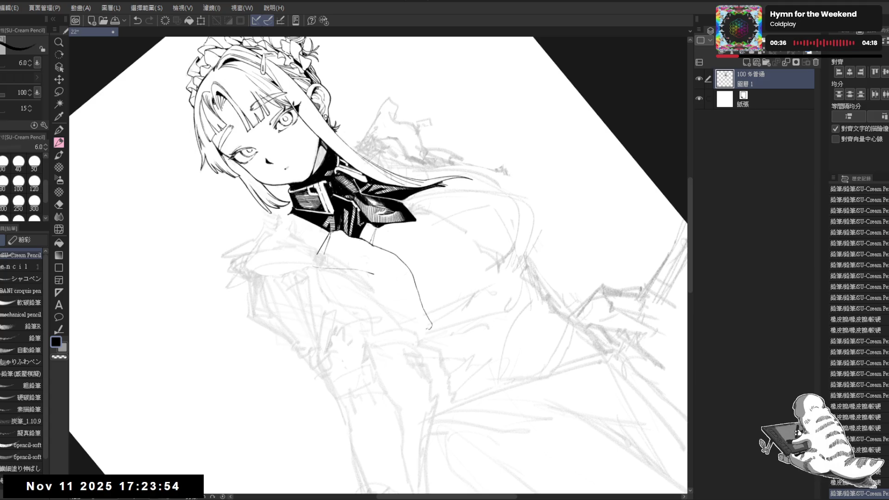
pyautogui.hotkey('ctrl', 'z')
# Close the gap beside the collar, fill it solid black, and erase a small spot nearby
pyautogui.moveTo(372, 224); pyautogui.dragTo(354, 239)
pyautogui.press('g')
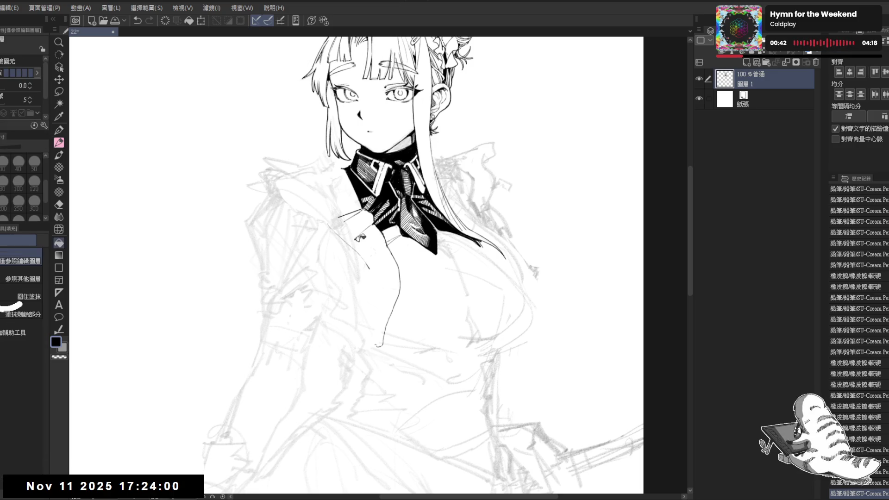
pyautogui.click(356, 239)
pyautogui.press('p')
pyautogui.press('r')
pyautogui.moveTo(339, 272)
pyautogui.mouseDown()
pyautogui.moveTo(345, 287)
pyautogui.moveTo(364, 204)
pyautogui.moveTo(275, 213)
pyautogui.moveTo(232, 241)
pyautogui.mouseUp()
pyautogui.press('e')
pyautogui.click(344, 254)
# Lighten the shoulder sketch lines with the soft eraser and enlarge the pencil brush
pyautogui.press('r')
pyautogui.press('e')
pyautogui.click(30, 289)
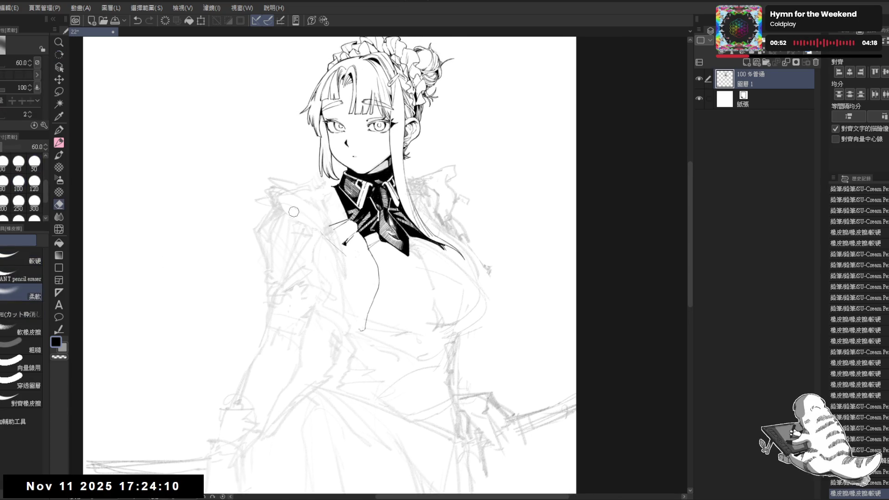
pyautogui.moveTo(256, 259); pyautogui.dragTo(267, 218)
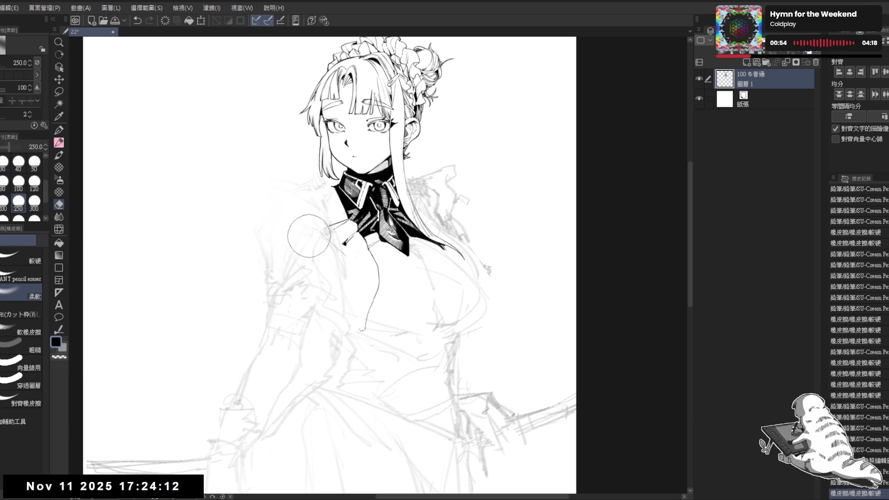
pyautogui.press('p')
pyautogui.moveTo(297, 189); pyautogui.dragTo(287, 184)
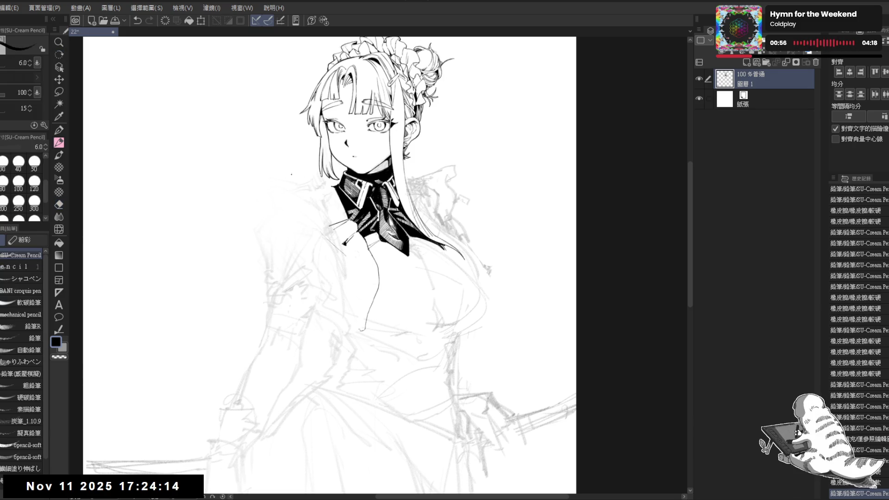
pyautogui.hotkey('ctrl', 'z')
pyautogui.press(']')
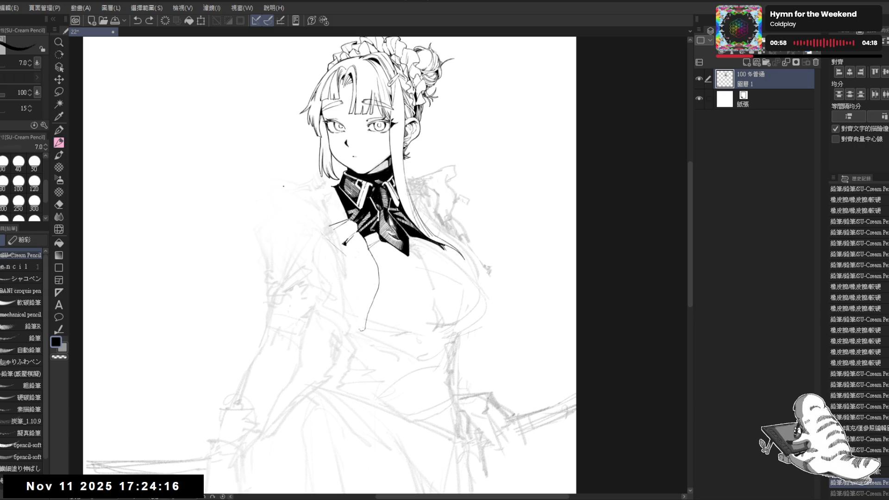
# Ink the shoulder ruffle outline with the SU-Cream Pencil and add small frill details
pyautogui.moveTo(287, 179); pyautogui.dragTo(281, 186)
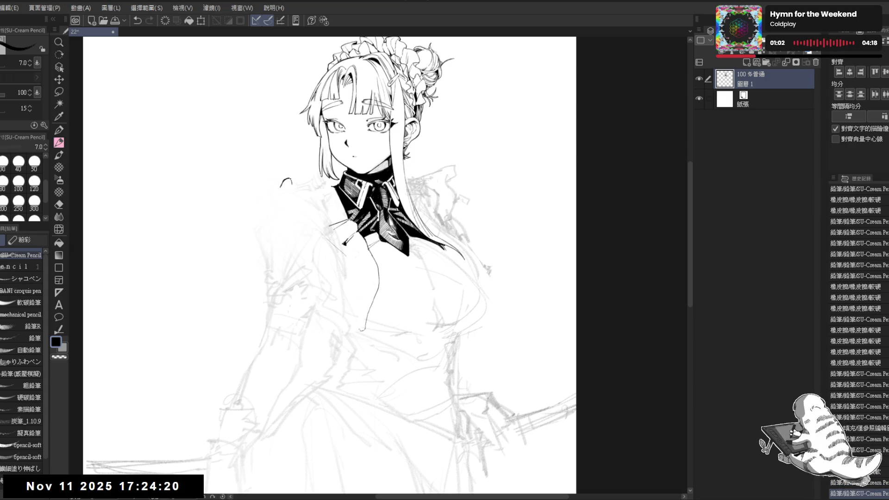
pyautogui.moveTo(292, 194)
pyautogui.mouseDown()
pyautogui.moveTo(296, 201)
pyautogui.moveTo(272, 193)
pyautogui.mouseUp()
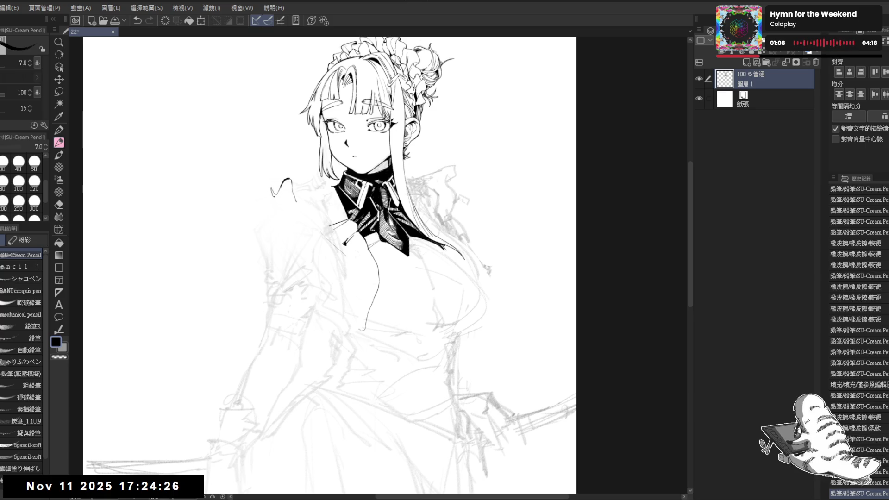
pyautogui.press('e')
pyautogui.press('[')
pyautogui.click(274, 194)
pyautogui.press('p')
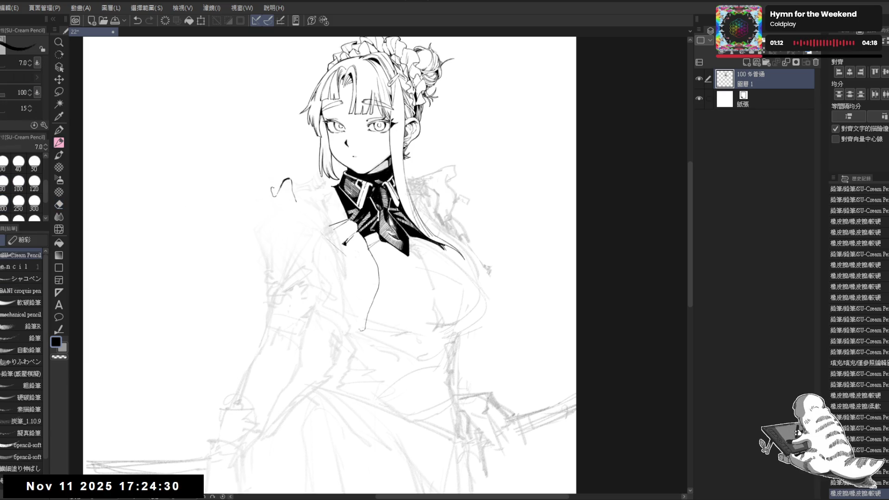
pyautogui.click(274, 185)
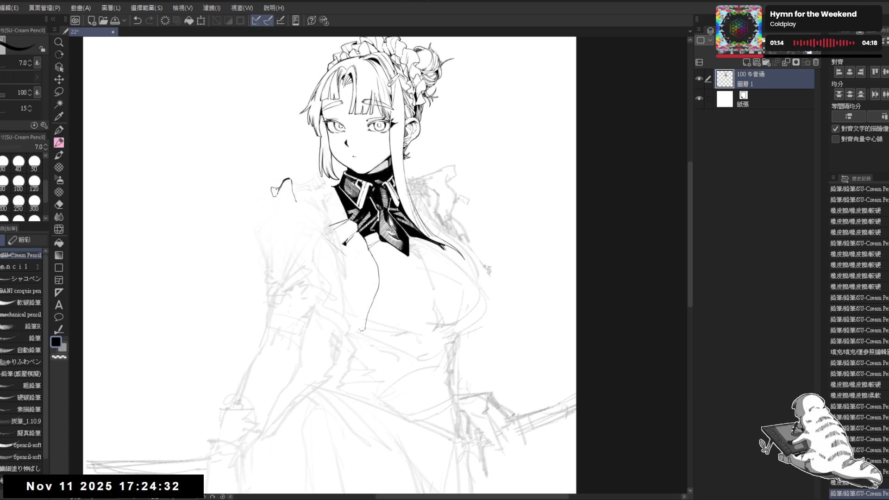
pyautogui.click(275, 184)
pyautogui.click(268, 188)
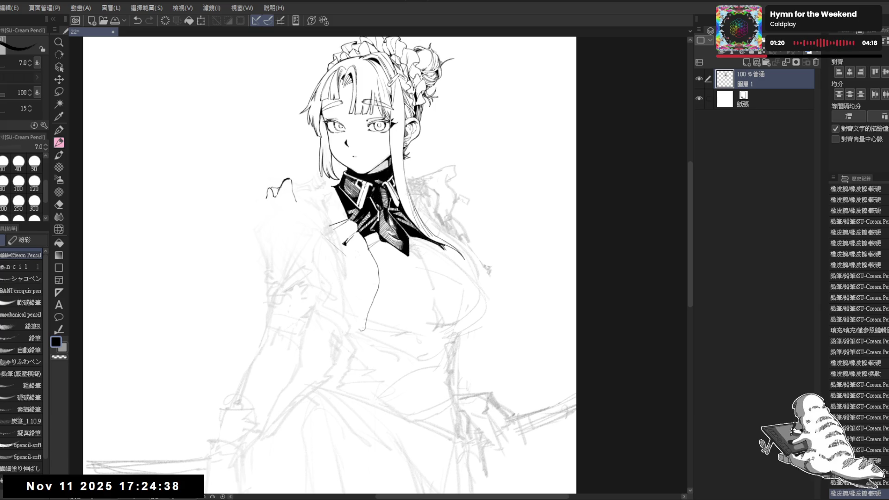
pyautogui.click(277, 189)
pyautogui.click(280, 188)
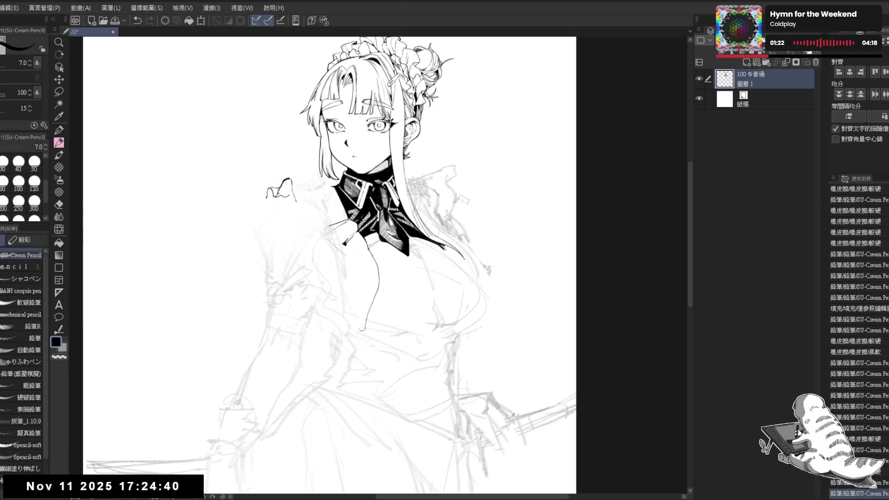
pyautogui.click(283, 188)
# Trim the ruffle scribble with the eraser and add a pencil touch-up
pyautogui.press('e')
pyautogui.click(287, 187)
pyautogui.press('p')
pyautogui.press('e')
pyautogui.moveTo(280, 204); pyautogui.dragTo(292, 191)
pyautogui.moveTo(283, 203)
pyautogui.mouseDown()
pyautogui.moveTo(296, 190)
pyautogui.moveTo(287, 181)
pyautogui.moveTo(294, 202)
pyautogui.mouseUp()
pyautogui.press('p')
pyautogui.click(282, 190)
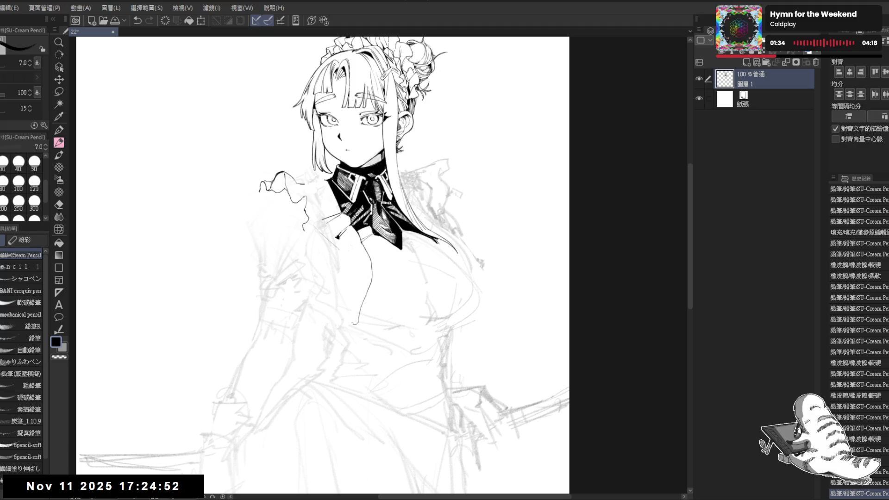
# Erase loose marks beside the ruffle, undo the last stroke, and recentre the figure
pyautogui.press('e')
pyautogui.moveTo(301, 206)
pyautogui.mouseDown()
pyautogui.moveTo(312, 225)
pyautogui.moveTo(306, 212)
pyautogui.moveTo(303, 226)
pyautogui.mouseUp()
pyautogui.press('p')
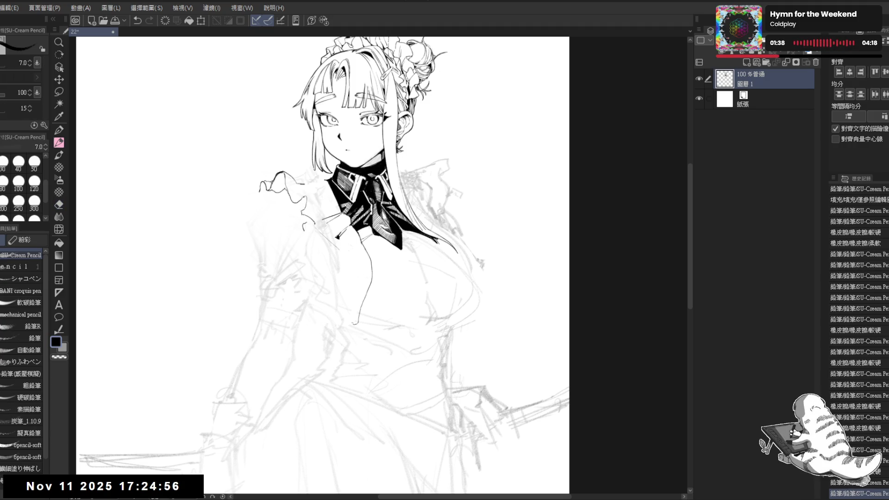
pyautogui.press('e')
pyautogui.moveTo(299, 218)
pyautogui.mouseDown()
pyautogui.moveTo(308, 231)
pyautogui.moveTo(319, 211)
pyautogui.mouseUp()
pyautogui.press('p')
pyautogui.hotkey('ctrl', 'z')
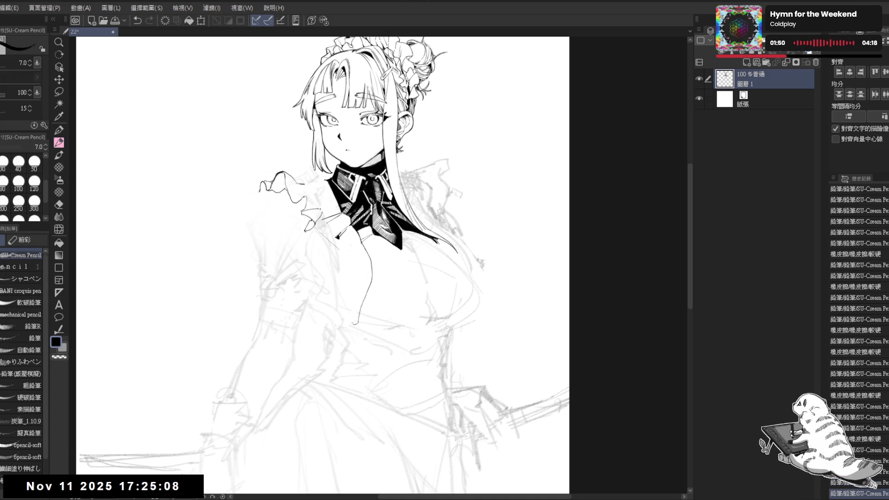
pyautogui.moveTo(341, 306)
pyautogui.mouseDown()
pyautogui.moveTo(453, 315)
pyautogui.moveTo(377, 315)
pyautogui.moveTo(439, 315)
pyautogui.moveTo(387, 303)
pyautogui.mouseUp()
pyautogui.moveTo(357, 189)
pyautogui.mouseDown()
pyautogui.moveTo(343, 194)
pyautogui.moveTo(350, 212)
pyautogui.mouseUp()
pyautogui.moveTo(341, 176)
pyautogui.mouseDown()
pyautogui.moveTo(325, 186)
pyautogui.moveTo(344, 197)
pyautogui.mouseUp()
# Try an added stroke and a hook at the ruffle's left edge, undoing both
pyautogui.scroll(-2, 342, 196)
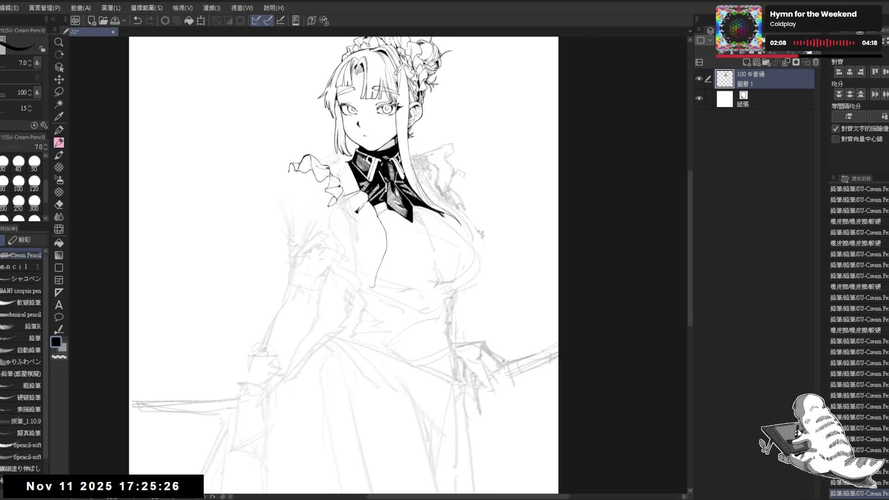
pyautogui.moveTo(397, 82); pyautogui.dragTo(398, 72)
pyautogui.scroll(-1, 379, 53)
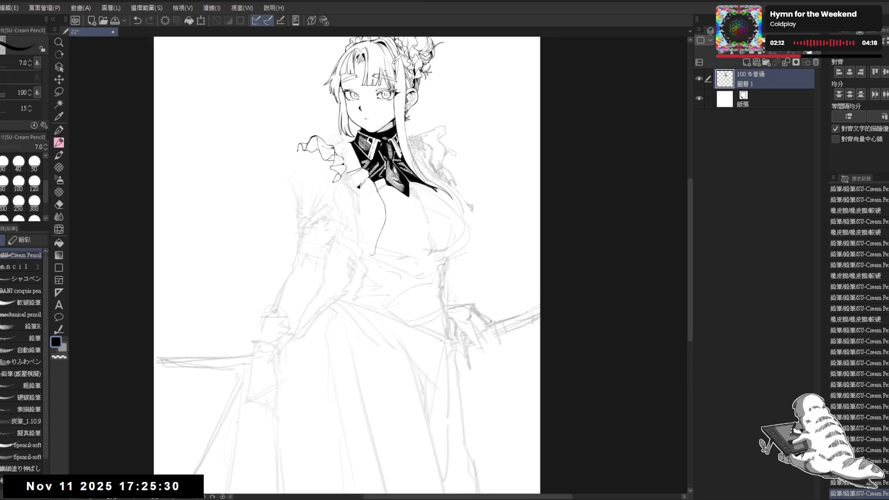
pyautogui.scroll(2, 366, 139)
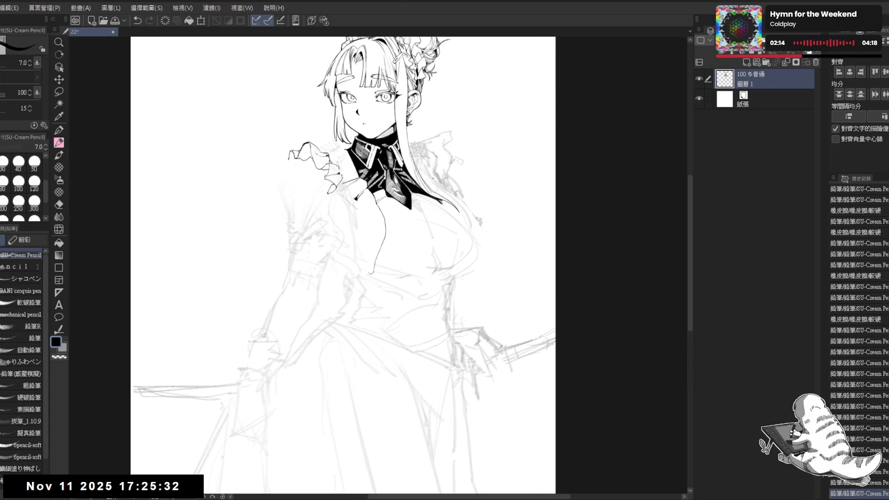
pyautogui.scroll(-1, 366, 139)
pyautogui.scroll(2, 376, 241)
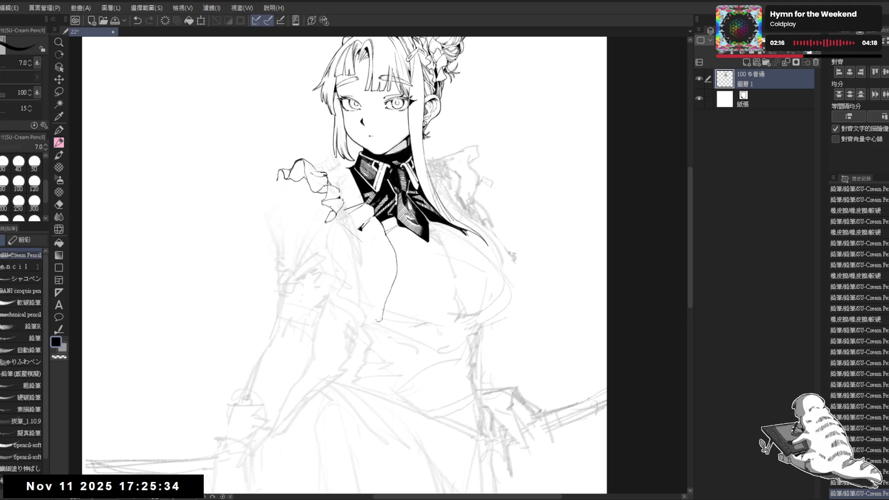
pyautogui.moveTo(316, 206); pyautogui.dragTo(320, 217)
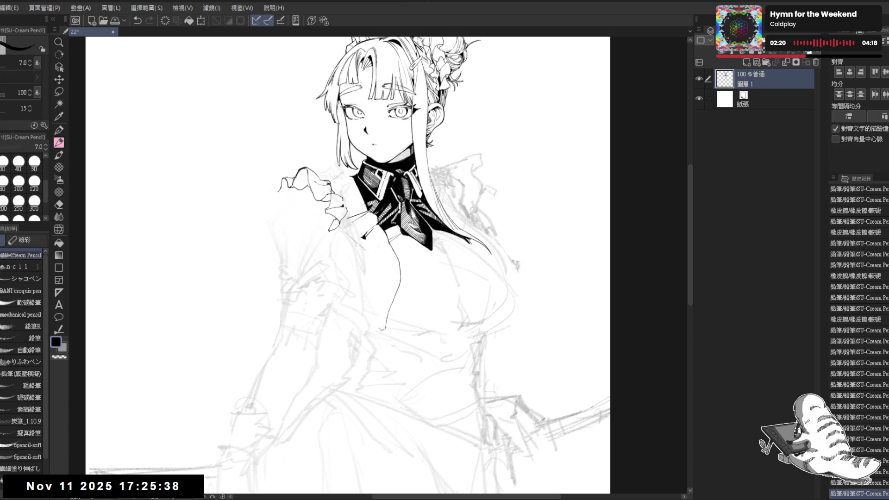
pyautogui.hotkey('ctrl', 'z')
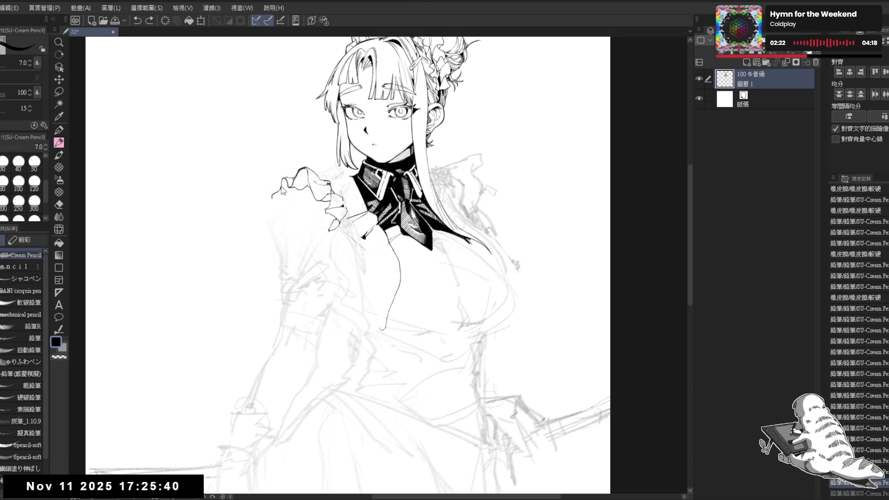
pyautogui.moveTo(275, 189); pyautogui.dragTo(281, 178)
pyautogui.hotkey('ctrl', 'z')
# Add a small dot below the ruffle and erase the sketch line under it
pyautogui.click(277, 216)
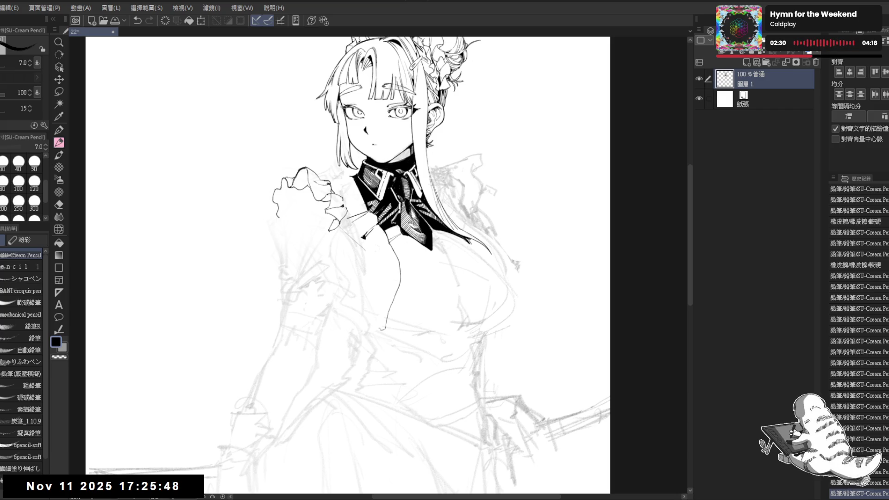
pyautogui.press('e')
pyautogui.moveTo(278, 177); pyautogui.dragTo(280, 216)
pyautogui.press('p')
pyautogui.press('e')
pyautogui.press('p')
pyautogui.press('e')
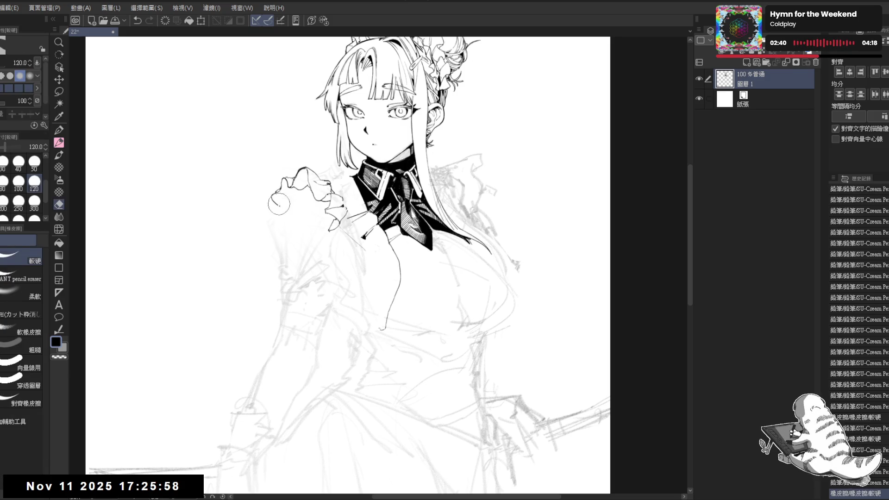
pyautogui.press('p')
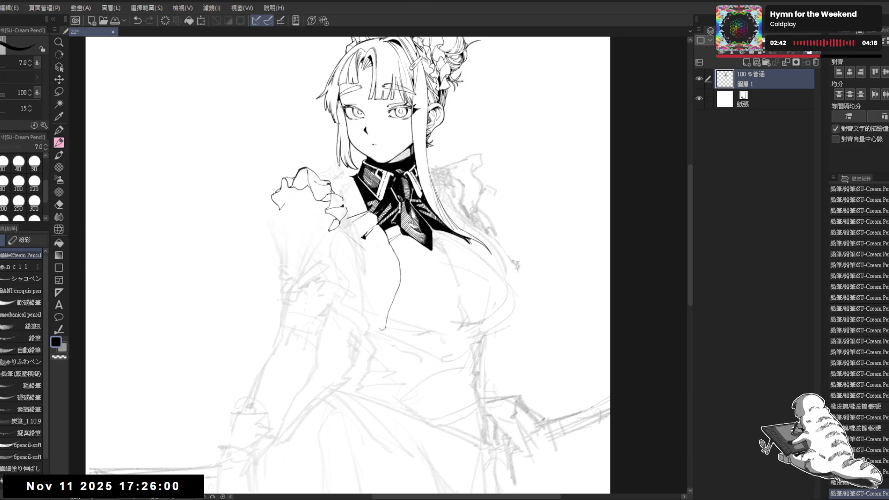
pyautogui.hotkey('ctrl', 'z')
pyautogui.hotkey('ctrl', 'y')
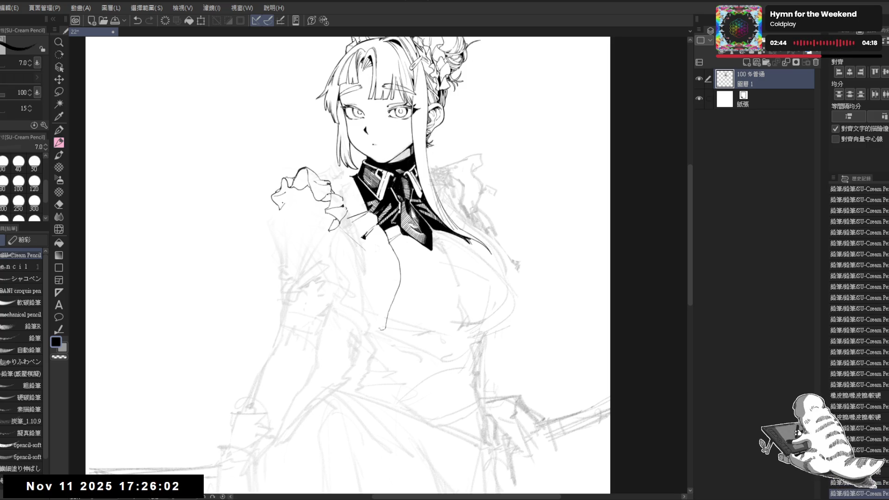
# Draw a short stroke at the ruffle's lower left and erase the excess line beside it
pyautogui.moveTo(288, 201)
pyautogui.mouseDown()
pyautogui.moveTo(292, 195)
pyautogui.moveTo(279, 214)
pyautogui.mouseUp()
pyautogui.hotkey('ctrl', 'z')
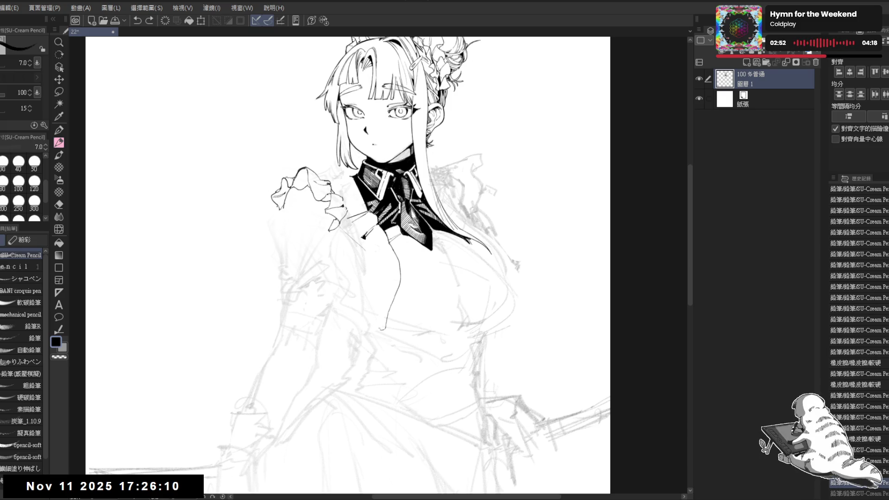
pyautogui.moveTo(271, 217)
pyautogui.mouseDown()
pyautogui.moveTo(276, 232)
pyautogui.moveTo(278, 223)
pyautogui.mouseUp()
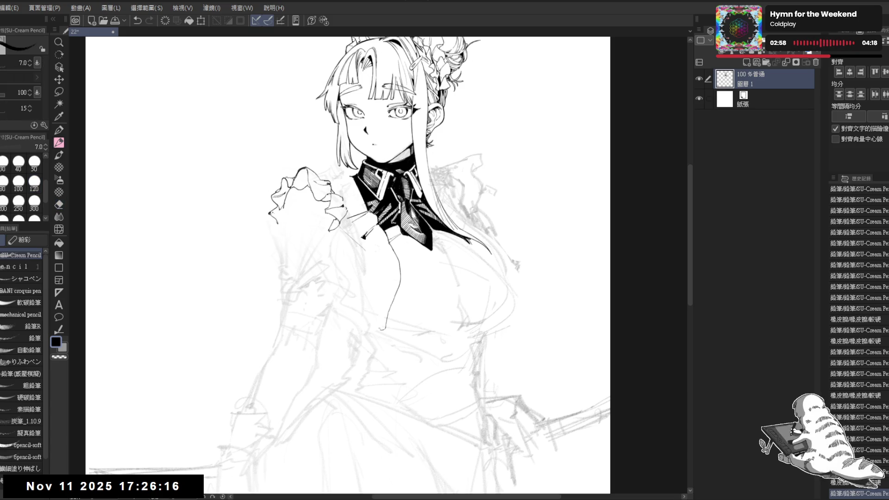
pyautogui.press('e')
pyautogui.moveTo(273, 216); pyautogui.dragTo(275, 234)
pyautogui.press('p')
pyautogui.press('e')
pyautogui.press('p')
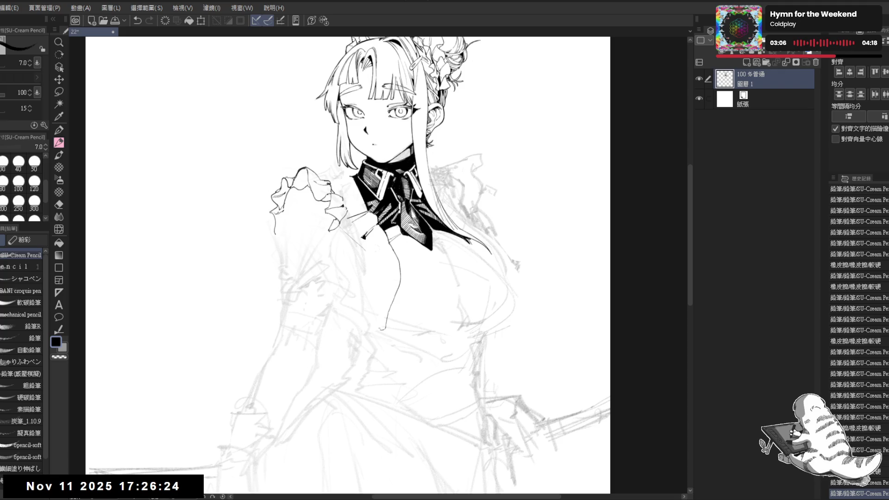
# Tilt the view toward the ruffle, set it upright again, and undo the ruffle-tip stroke
pyautogui.moveTo(490, 245)
pyautogui.mouseDown()
pyautogui.moveTo(384, 203)
pyautogui.moveTo(381, 182)
pyautogui.moveTo(393, 204)
pyautogui.moveTo(411, 199)
pyautogui.moveTo(403, 185)
pyautogui.moveTo(397, 202)
pyautogui.moveTo(378, 191)
pyautogui.mouseUp()
pyautogui.press('e')
pyautogui.press('p')
pyautogui.press('e')
pyautogui.press('p')
pyautogui.press('e')
pyautogui.press('p')
pyautogui.press('e')
pyautogui.press('p')
pyautogui.press('e')
pyautogui.hotkey('ctrl', '@')
pyautogui.press('p')
pyautogui.hotkey('ctrl', 'z')
# Flip the view, remove a stray stroke near the ruffle, and add a new pencil stroke
pyautogui.press('h')
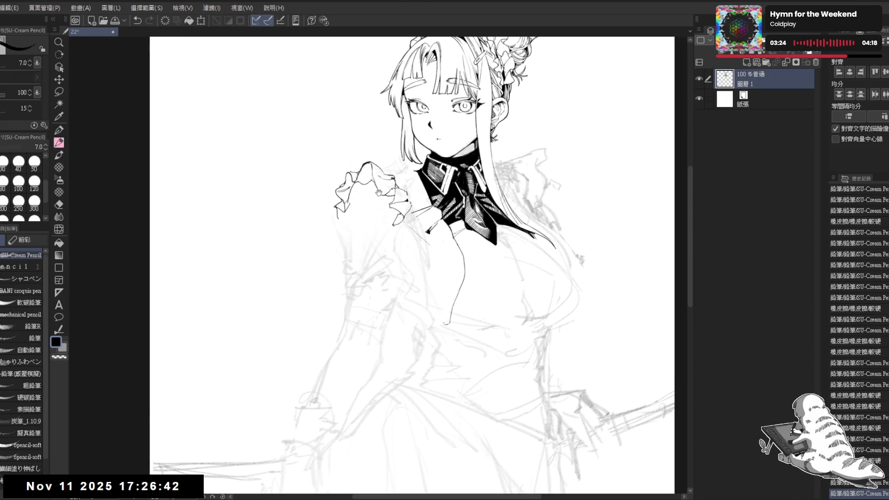
pyautogui.scroll(1, 324, 222)
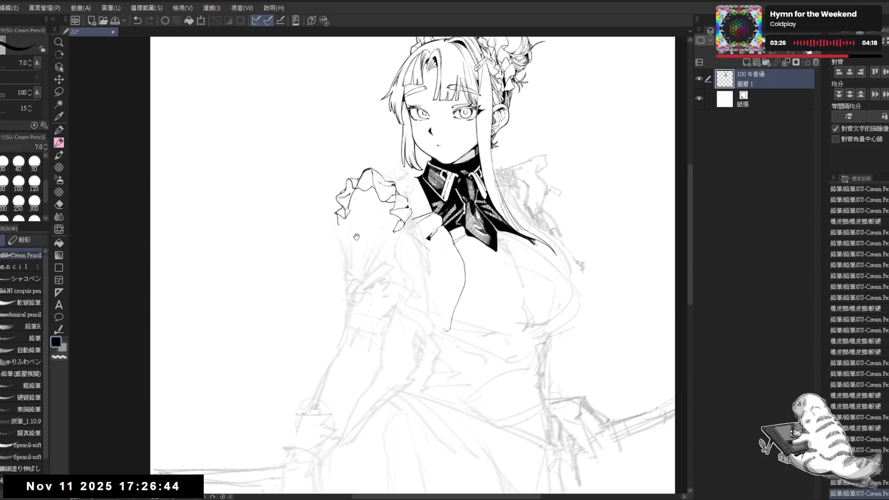
pyautogui.moveTo(335, 214)
pyautogui.mouseDown()
pyautogui.moveTo(340, 223)
pyautogui.moveTo(337, 217)
pyautogui.mouseUp()
pyautogui.hotkey('ctrl', 'z')
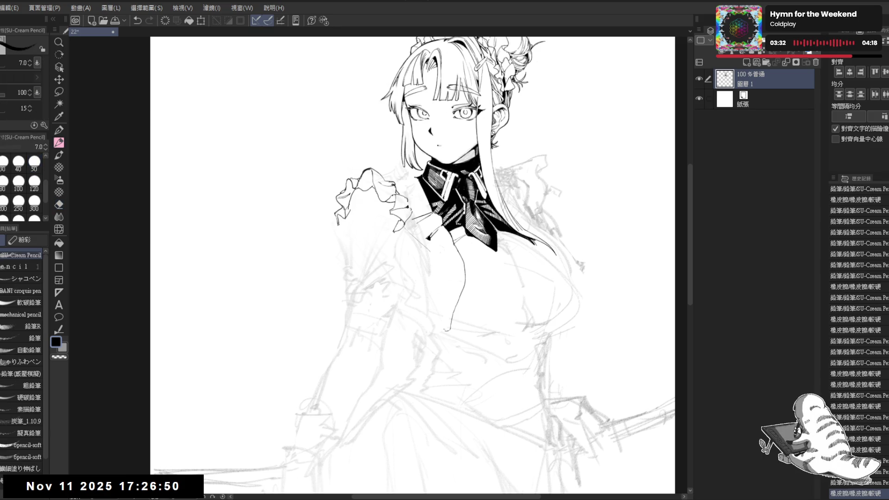
pyautogui.moveTo(358, 204)
pyautogui.mouseDown()
pyautogui.moveTo(333, 208)
pyautogui.moveTo(334, 230)
pyautogui.mouseUp()
pyautogui.press('-')
# Reset the canvas rotation, zoom out and recentre the figure
pyautogui.press('e')
pyautogui.press('r')
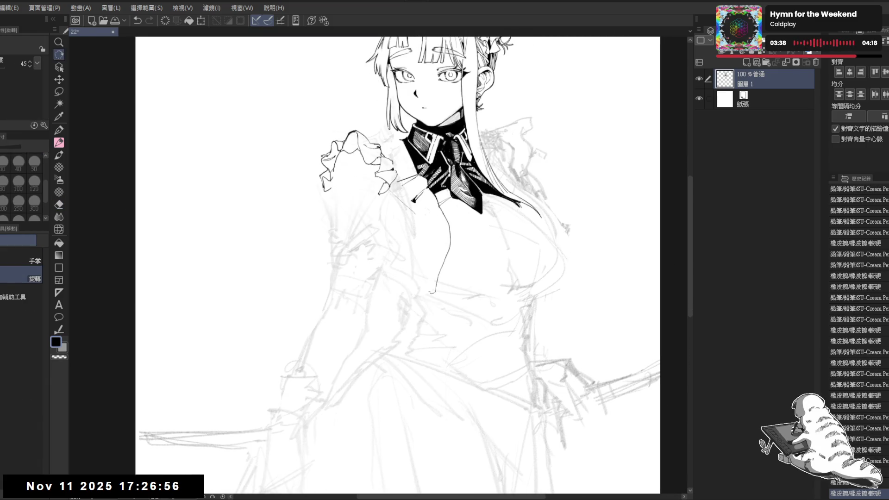
pyautogui.hotkey('ctrl', '-')
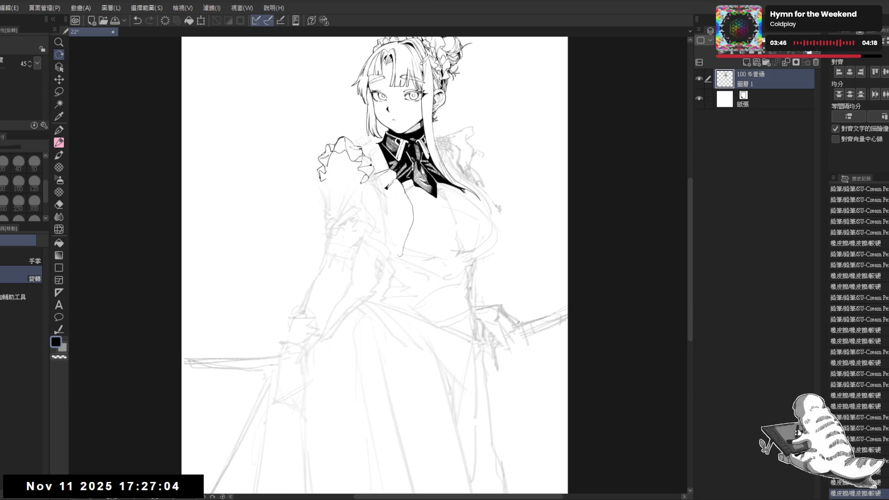
pyautogui.moveTo(386, 212); pyautogui.dragTo(379, 221)
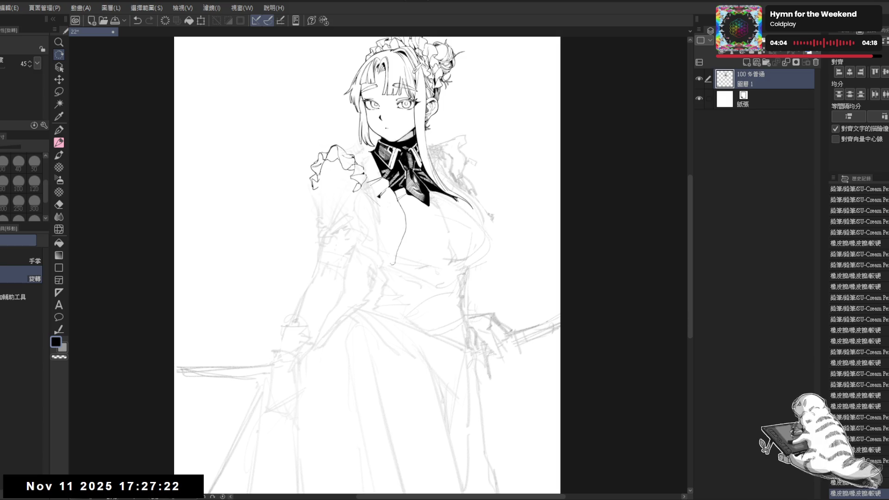
# Zoom in on the upper body, erase the small loop at a line end, and add a stroke near the hair
pyautogui.hotkey('ctrl', '+')
pyautogui.hotkey('ctrl', '+')
pyautogui.hotkey('ctrl', '+')
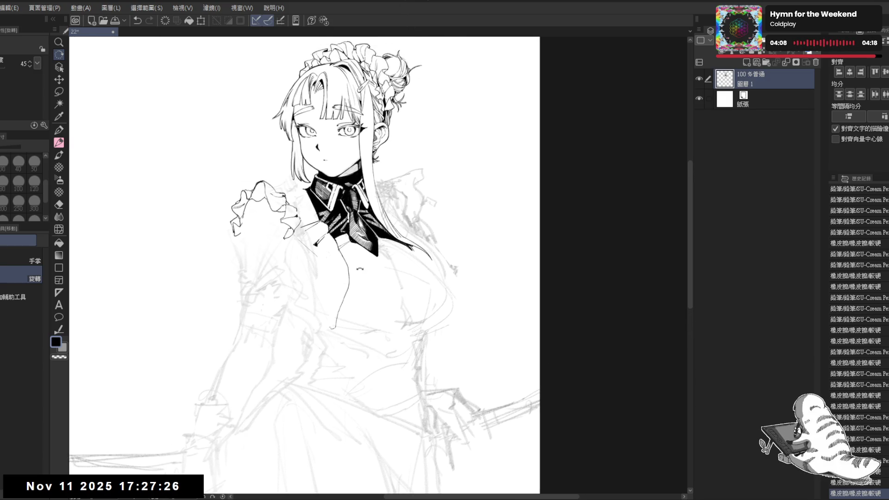
pyautogui.press('e')
pyautogui.press('r')
pyautogui.moveTo(362, 272); pyautogui.dragTo(339, 270)
pyautogui.moveTo(303, 327); pyautogui.dragTo(310, 321)
pyautogui.moveTo(324, 278); pyautogui.dragTo(323, 270)
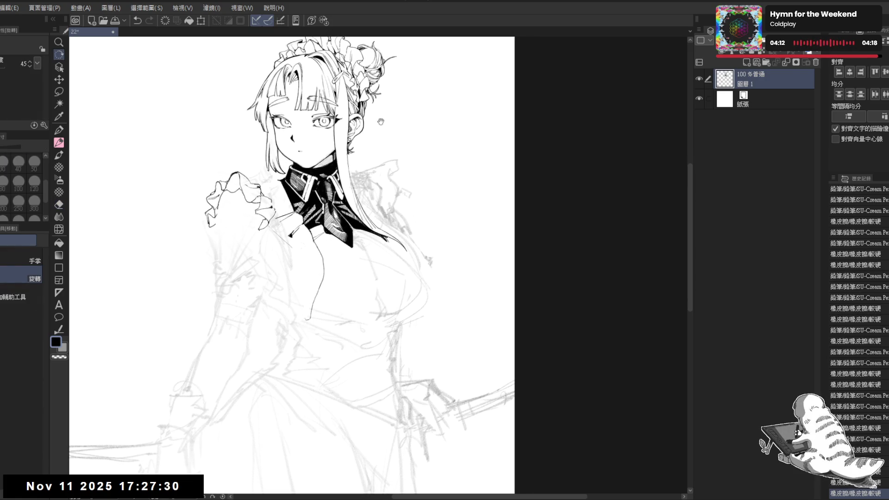
pyautogui.press('p')
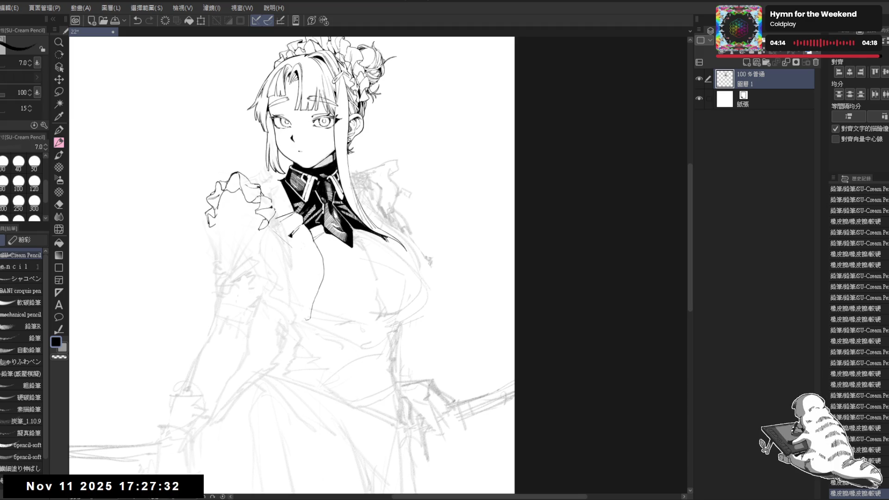
pyautogui.moveTo(408, 241)
pyautogui.mouseDown()
pyautogui.moveTo(387, 260)
pyautogui.moveTo(380, 252)
pyautogui.mouseUp()
# Erase a stray stroke and settle the pencil strokes along the right bust contour
pyautogui.press('e')
pyautogui.moveTo(436, 298)
pyautogui.mouseDown()
pyautogui.moveTo(418, 296)
pyautogui.moveTo(389, 256)
pyautogui.mouseUp()
pyautogui.press('p')
pyautogui.hotkey('ctrl', 'y')
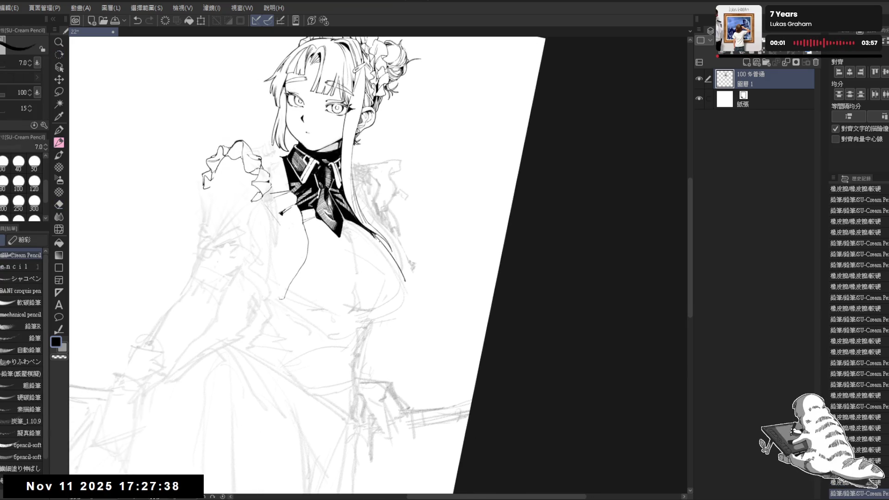
pyautogui.hotkey('ctrl', 'z')
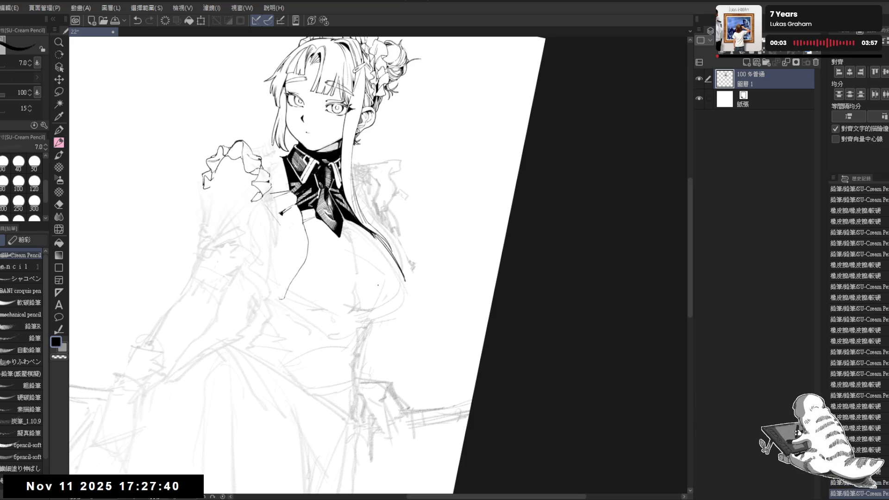
pyautogui.moveTo(379, 288); pyautogui.dragTo(374, 280)
pyautogui.hotkey('ctrl', 'z')
pyautogui.hotkey('ctrl', 'y')
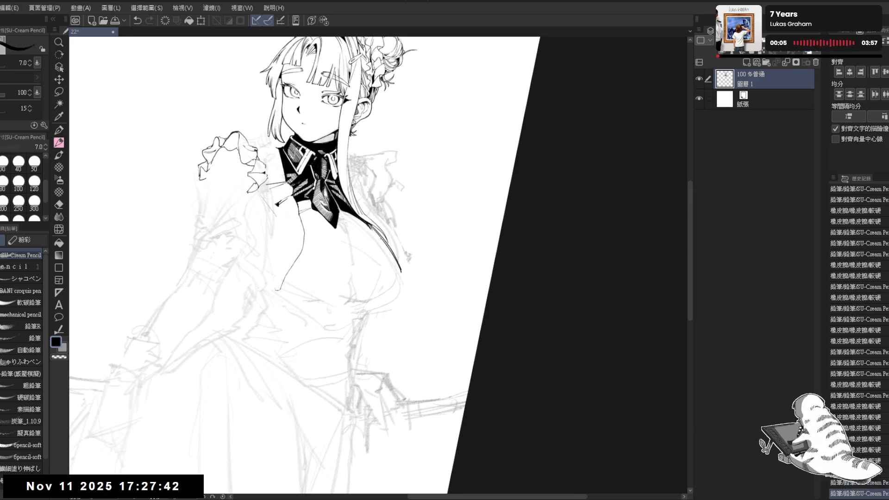
pyautogui.moveTo(370, 226)
pyautogui.mouseDown()
pyautogui.moveTo(403, 277)
pyautogui.moveTo(367, 243)
pyautogui.mouseUp()
# Try extending the bust contour downward, then revert it and add a tiny mark on the contour
pyautogui.press('e')
pyautogui.press('p')
pyautogui.press('e')
pyautogui.press('p')
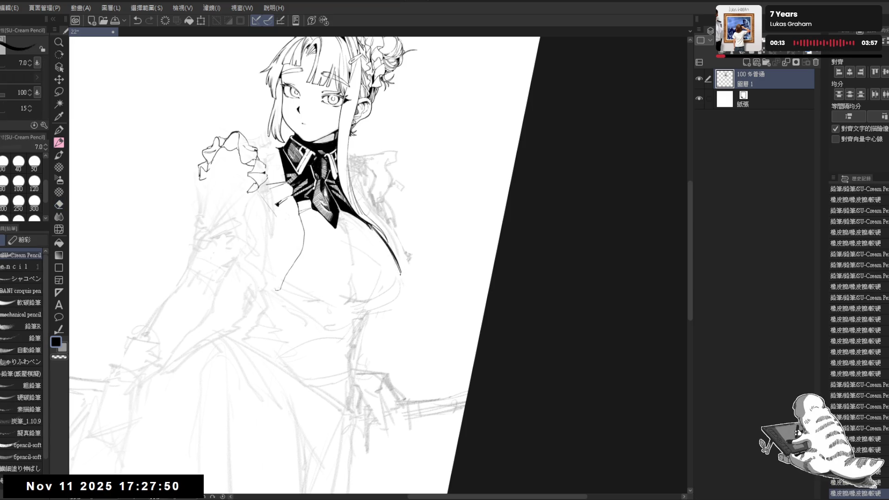
pyautogui.hotkey('ctrl', 'z')
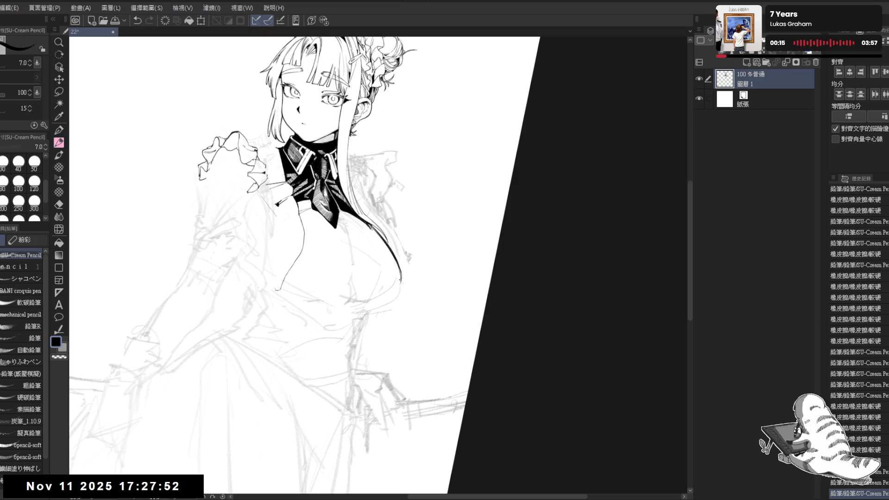
pyautogui.press('e')
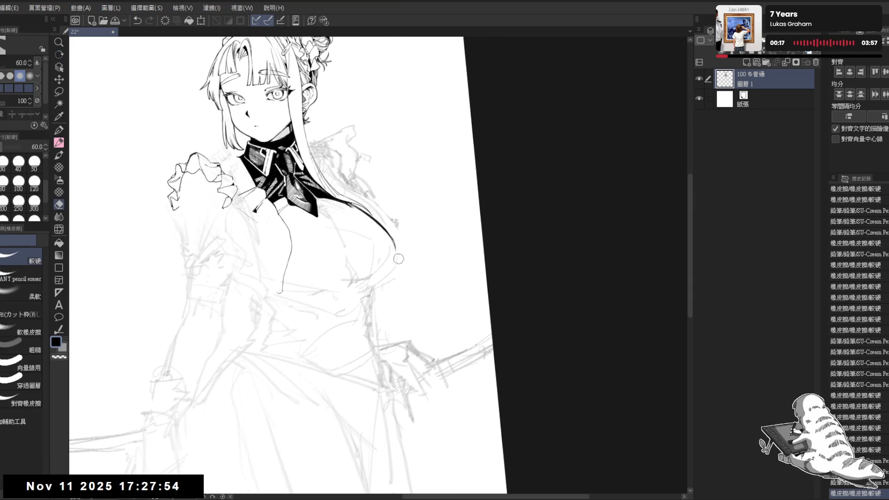
pyautogui.press('p')
pyautogui.moveTo(395, 239); pyautogui.dragTo(389, 292)
pyautogui.hotkey('ctrl', 'z')
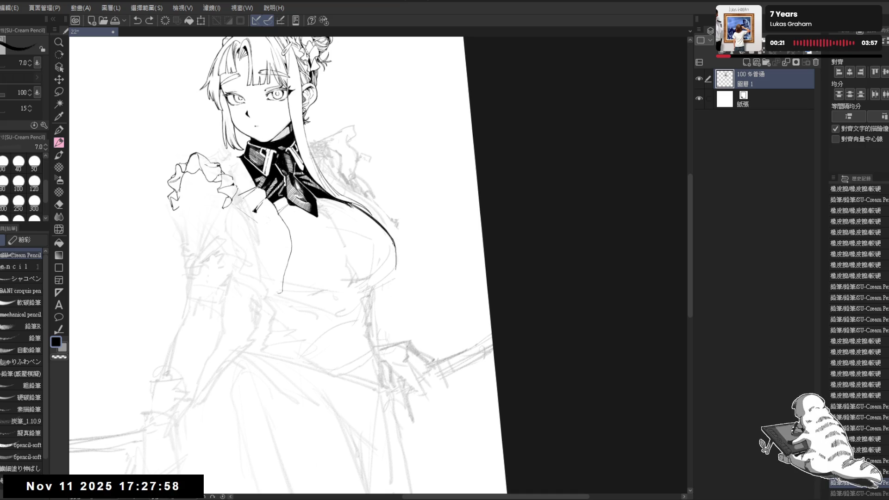
pyautogui.hotkey('ctrl', 'z')
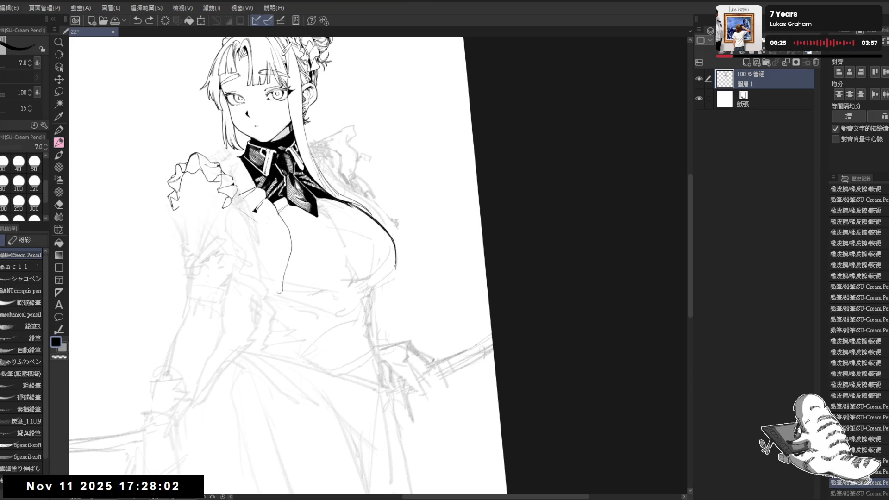
pyautogui.click(394, 254)
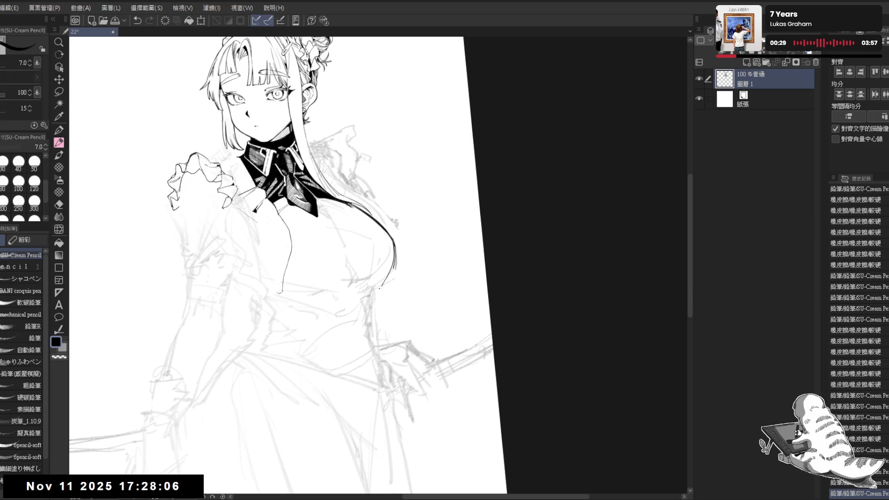
# Erase a bit of the bust contour and bring the lower half of the figure into view
pyautogui.press('e')
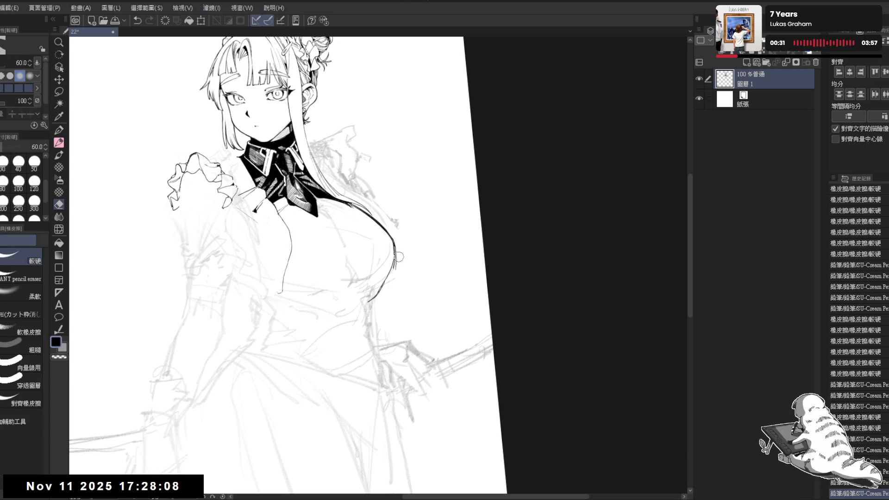
pyautogui.press('p')
pyautogui.press('e')
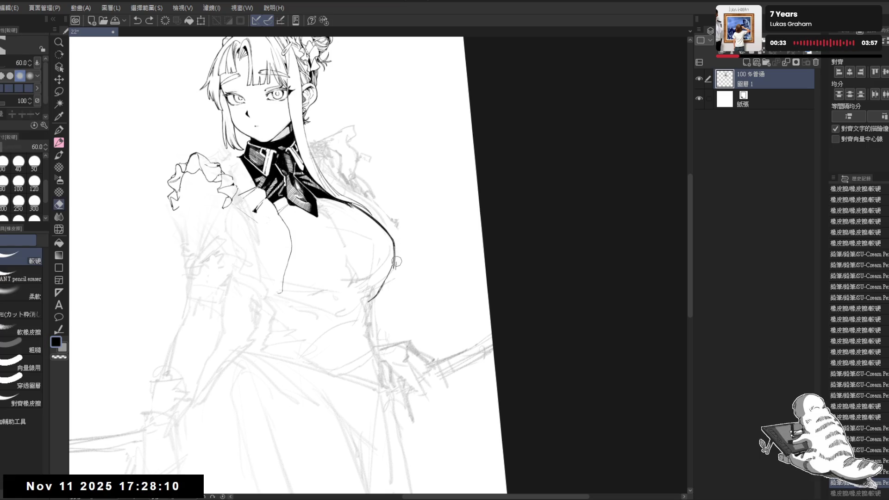
pyautogui.moveTo(394, 269); pyautogui.dragTo(390, 279)
pyautogui.press('p')
pyautogui.click(397, 252)
pyautogui.hotkey('ctrl', 'z')
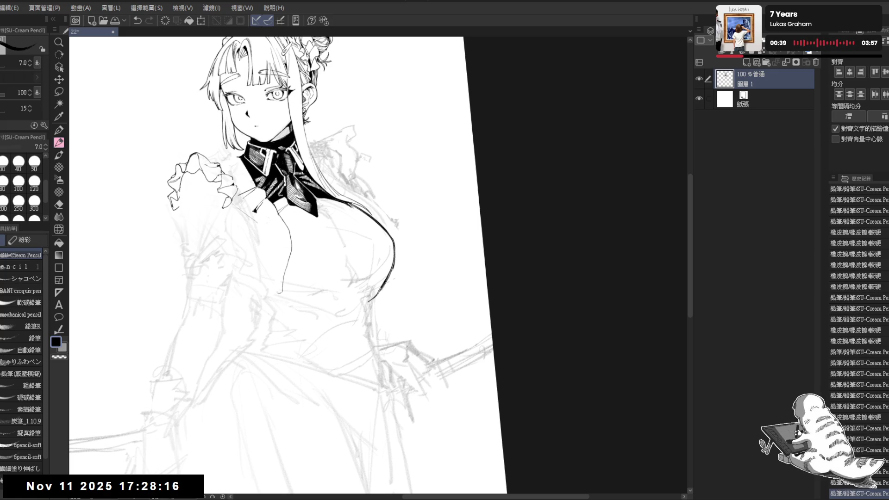
pyautogui.scroll(-4, 446, 219)
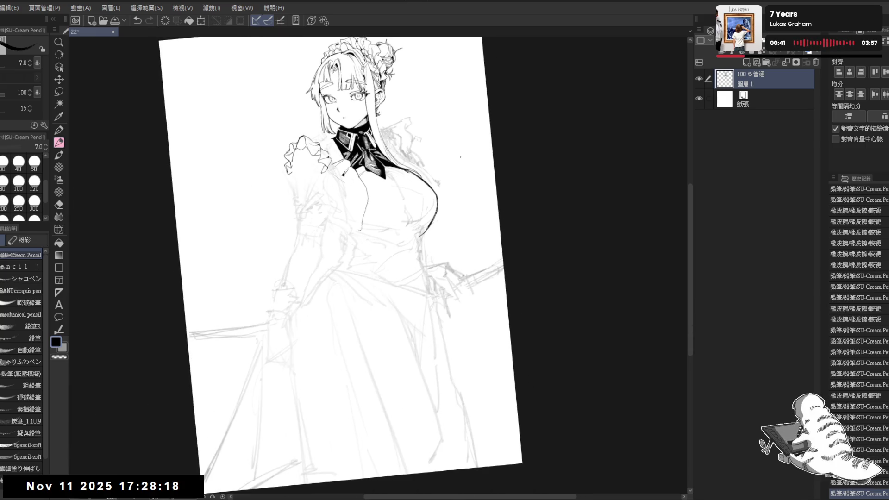
pyautogui.scroll(2, 440, 205)
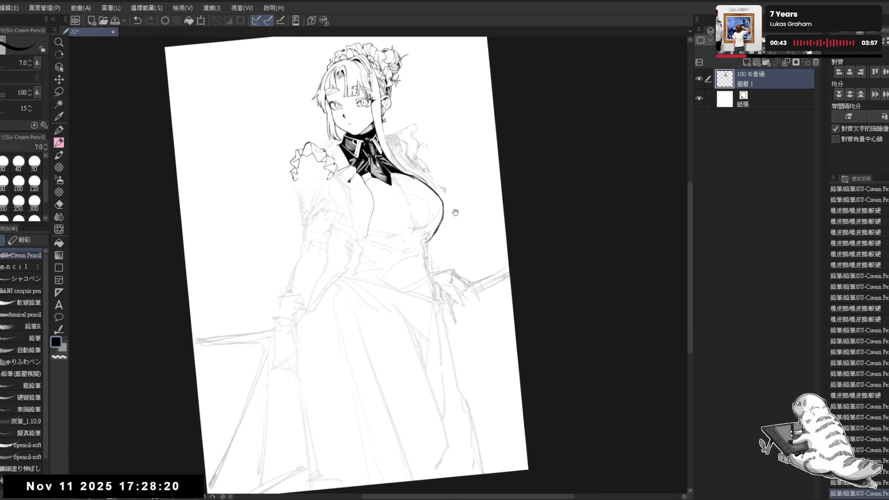
pyautogui.moveTo(328, 252)
pyautogui.mouseDown()
pyautogui.moveTo(345, 231)
pyautogui.moveTo(339, 222)
pyautogui.mouseUp()
# Fade the sketch lines around the hand on the skirt with a large soft eraser
pyautogui.click(59, 204)
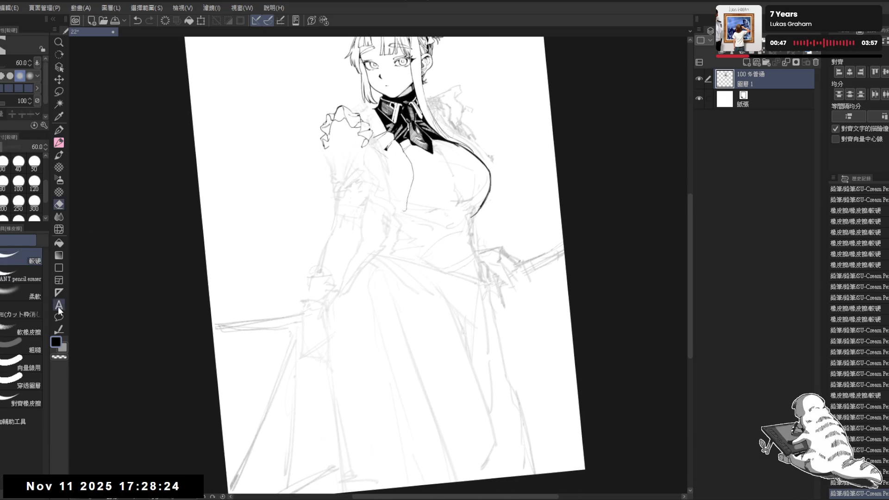
pyautogui.click(23, 292)
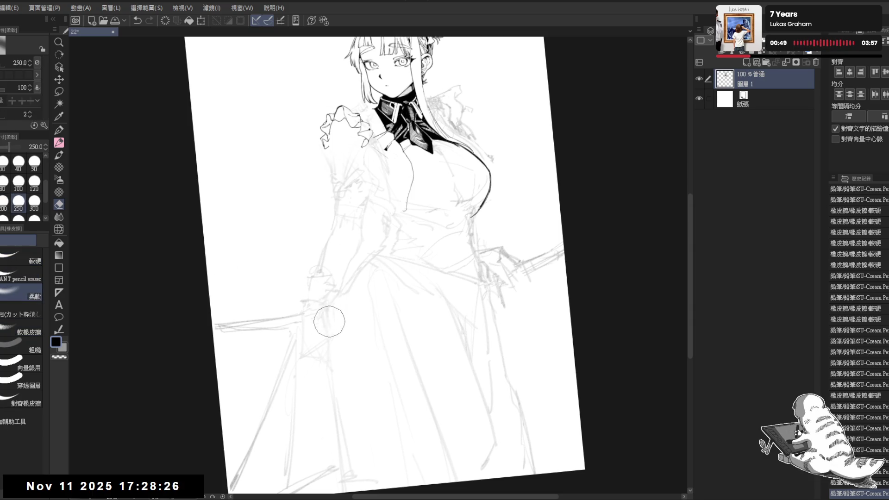
pyautogui.moveTo(272, 323); pyautogui.dragTo(293, 278)
pyautogui.press('p')
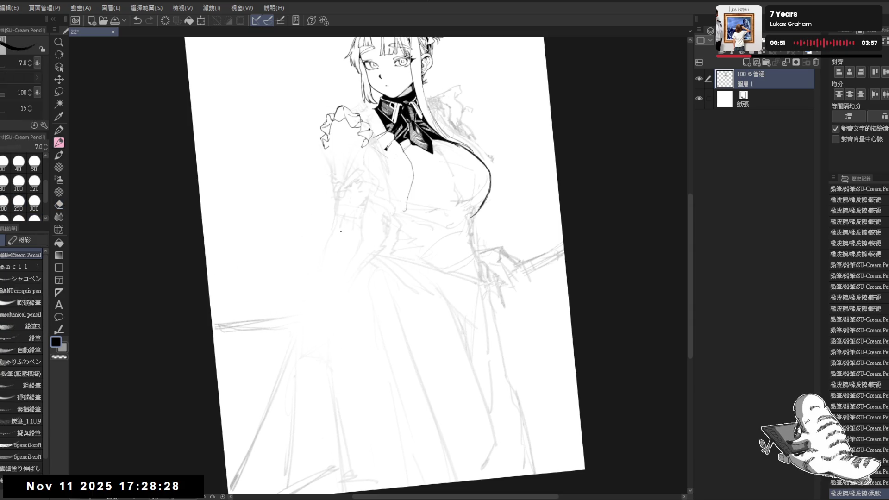
# Switch to the broader COFE sketching pencil and sketch new lines for the hand beside the dress
pyautogui.click(14, 278)
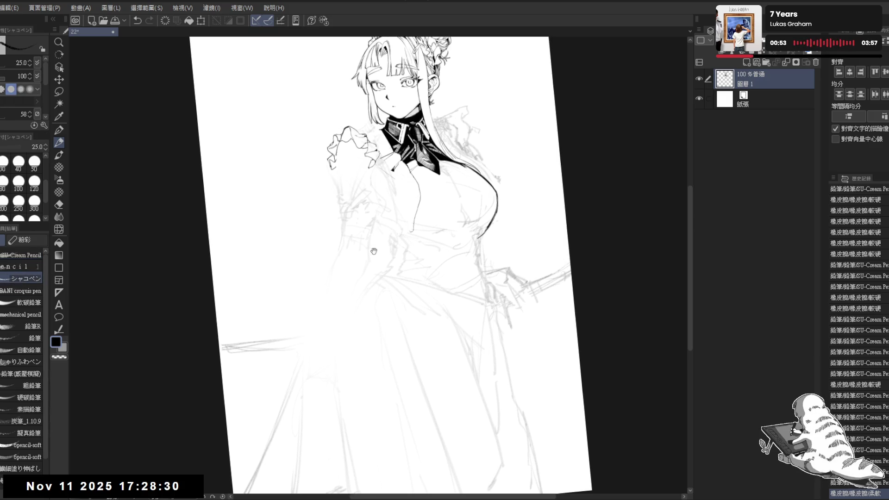
pyautogui.click(10, 256)
pyautogui.moveTo(399, 199); pyautogui.dragTo(396, 204)
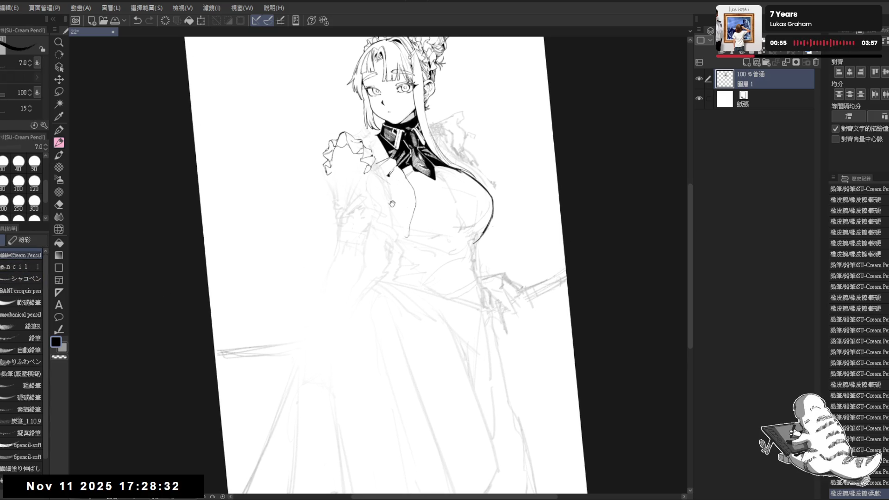
pyautogui.click(15, 266)
pyautogui.moveTo(340, 231)
pyautogui.mouseDown()
pyautogui.moveTo(334, 260)
pyautogui.moveTo(314, 273)
pyautogui.moveTo(359, 260)
pyautogui.moveTo(333, 248)
pyautogui.moveTo(345, 261)
pyautogui.moveTo(324, 241)
pyautogui.moveTo(325, 292)
pyautogui.moveTo(345, 299)
pyautogui.moveTo(343, 267)
pyautogui.moveTo(330, 291)
pyautogui.mouseUp()
pyautogui.press('e')
pyautogui.press('p')
pyautogui.press('e')
pyautogui.press('p')
# Resketch the hand's fingers and outline, adding small details and dots
pyautogui.moveTo(278, 320)
pyautogui.mouseDown()
pyautogui.moveTo(319, 287)
pyautogui.moveTo(303, 301)
pyautogui.moveTo(309, 314)
pyautogui.moveTo(340, 308)
pyautogui.mouseUp()
pyautogui.moveTo(342, 264)
pyautogui.mouseDown()
pyautogui.moveTo(339, 301)
pyautogui.moveTo(304, 306)
pyautogui.moveTo(325, 327)
pyautogui.mouseUp()
pyautogui.moveTo(329, 286); pyautogui.dragTo(328, 332)
pyautogui.moveTo(330, 278)
pyautogui.mouseDown()
pyautogui.moveTo(327, 324)
pyautogui.moveTo(337, 301)
pyautogui.moveTo(346, 308)
pyautogui.moveTo(330, 301)
pyautogui.moveTo(340, 304)
pyautogui.mouseUp()
pyautogui.click(353, 290)
pyautogui.click(362, 299)
pyautogui.moveTo(336, 271)
pyautogui.mouseDown()
pyautogui.moveTo(332, 301)
pyautogui.moveTo(386, 297)
pyautogui.moveTo(354, 256)
pyautogui.mouseUp()
pyautogui.click(364, 290)
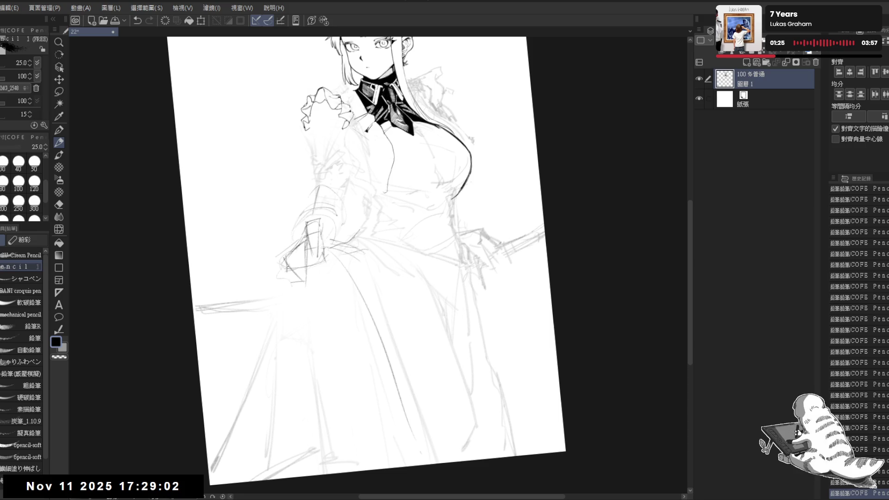
# Lighten a spot on the hand sketch and reset the view to show the whole page
pyautogui.press('e')
pyautogui.click(339, 239)
pyautogui.press('p')
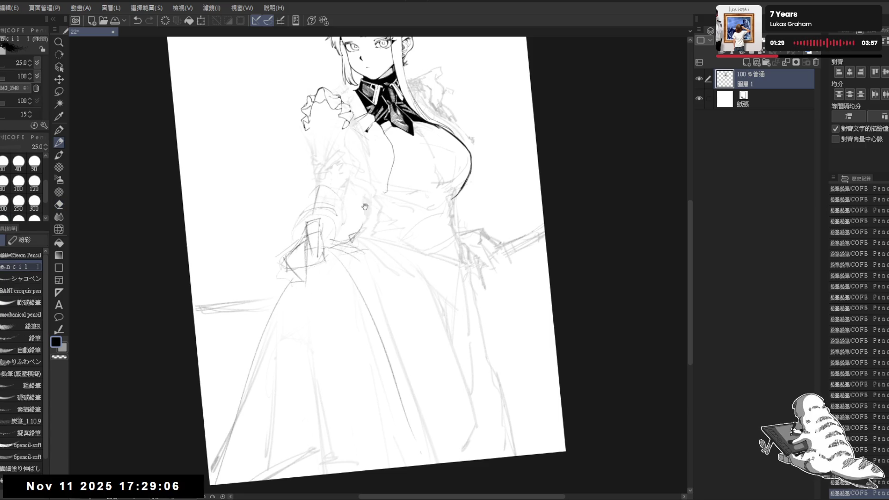
pyautogui.hotkey('ctrl', '0')
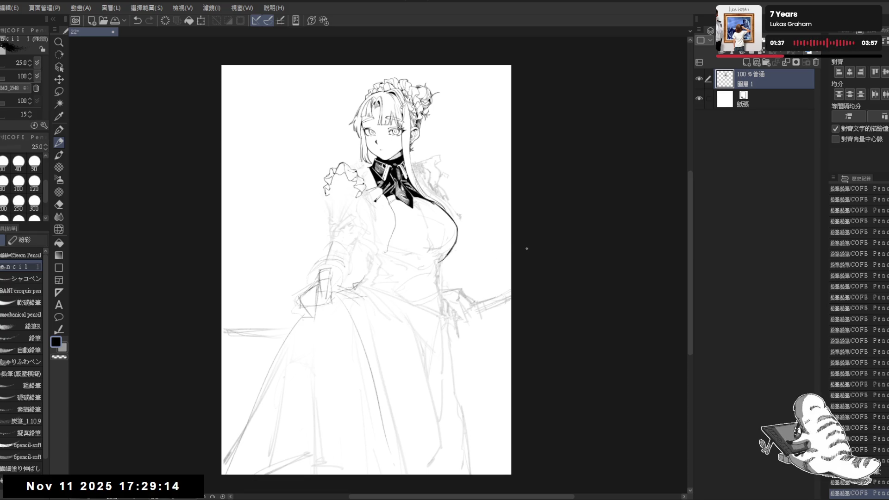
# Transform Layer 1: rotate it slightly clockwise, move it up a little, and commit
pyautogui.hotkey('ctrl', 't')
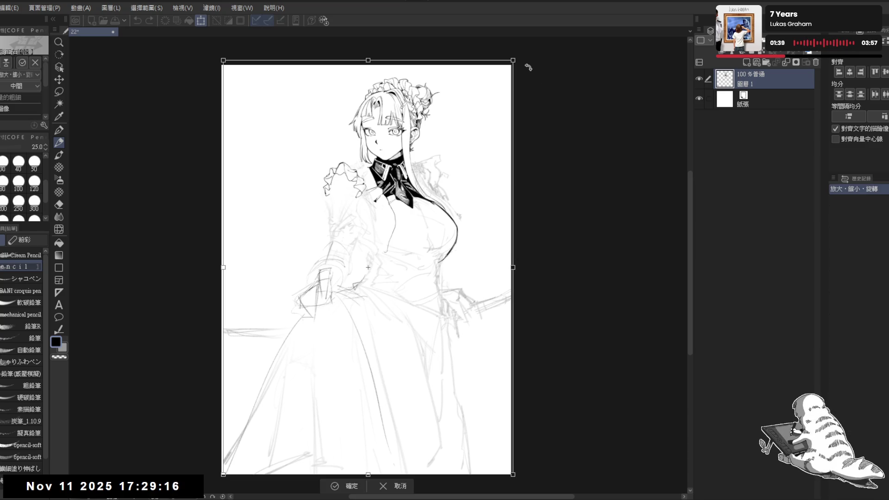
pyautogui.moveTo(528, 55)
pyautogui.mouseDown()
pyautogui.moveTo(546, 73)
pyautogui.moveTo(537, 80)
pyautogui.mouseUp()
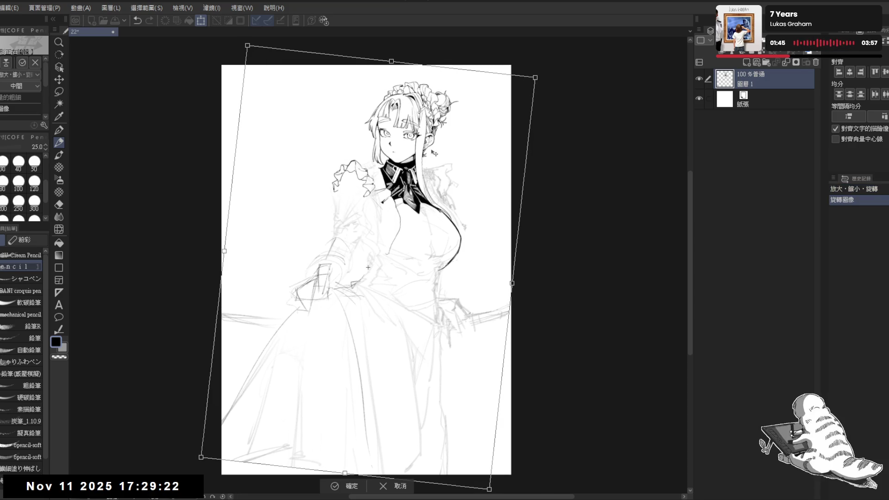
pyautogui.moveTo(434, 313)
pyautogui.mouseDown()
pyautogui.moveTo(437, 304)
pyautogui.moveTo(411, 301)
pyautogui.moveTo(436, 305)
pyautogui.mouseUp()
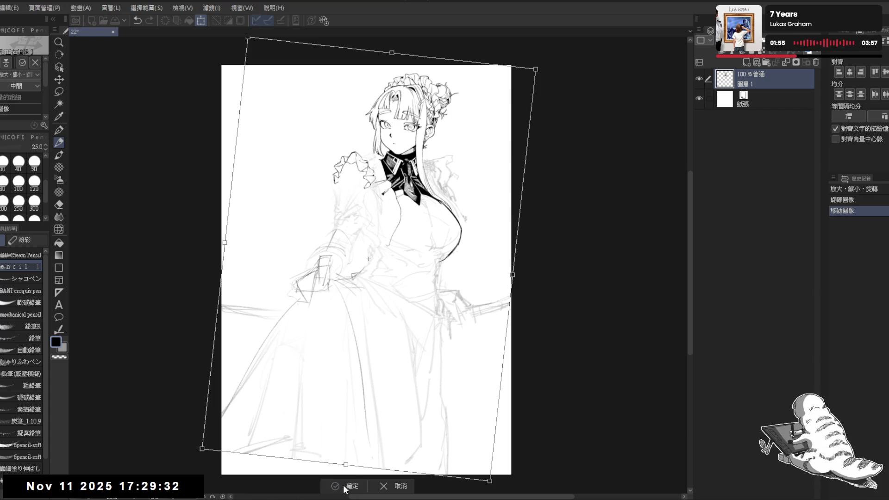
pyautogui.press('Return')
# Sketch grey guide lines down the skirt's right side and middle, plus a curve near the hand
pyautogui.press('e')
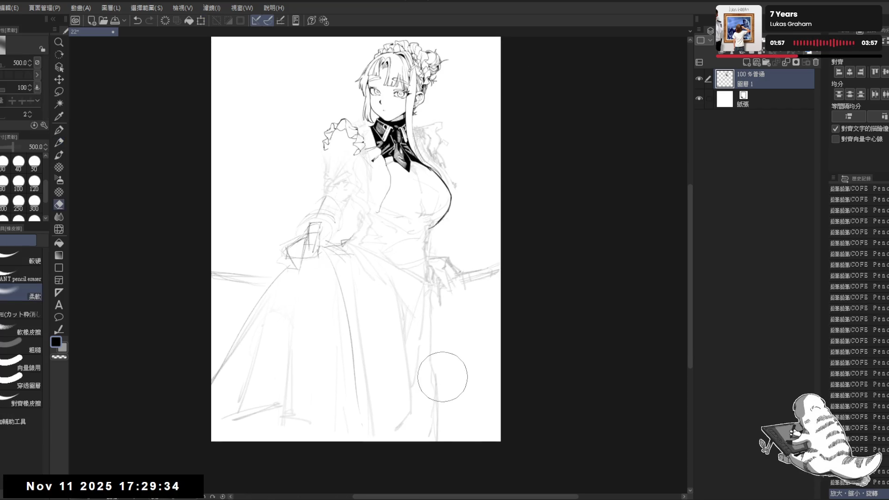
pyautogui.press('p')
pyautogui.moveTo(425, 288); pyautogui.dragTo(440, 442)
pyautogui.moveTo(422, 281); pyautogui.dragTo(440, 442)
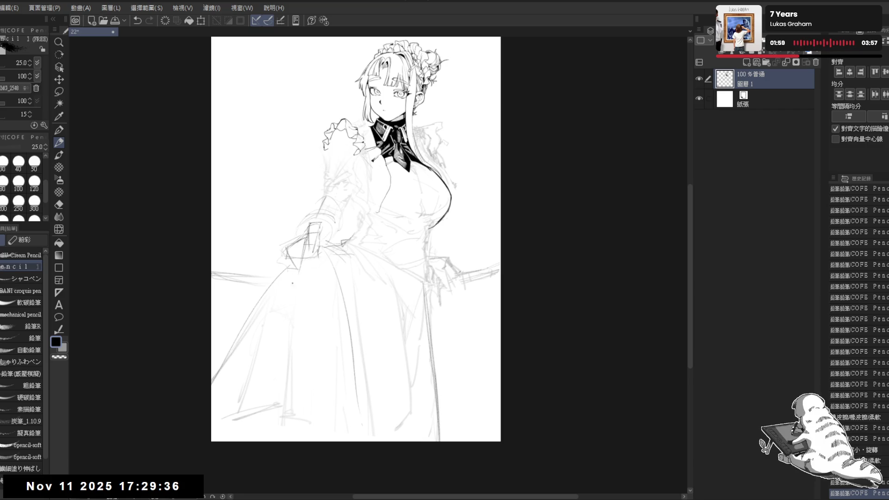
pyautogui.press('e')
pyautogui.press('p')
pyautogui.moveTo(316, 274); pyautogui.dragTo(337, 430)
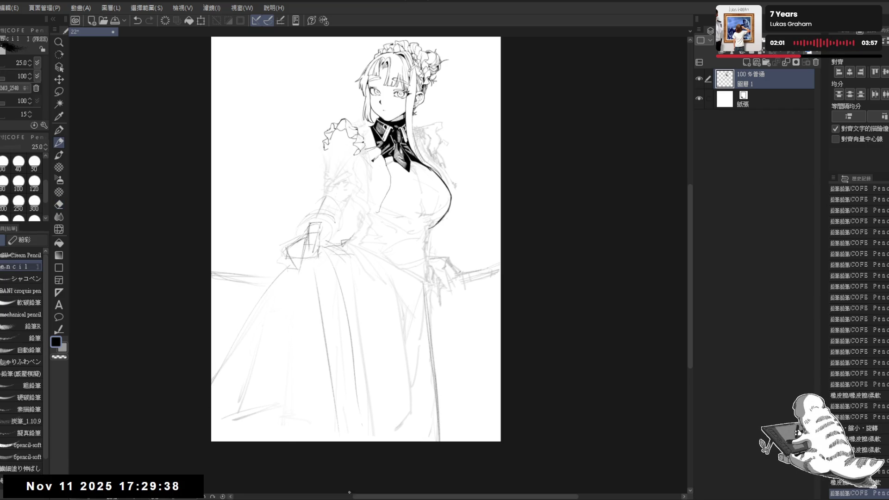
pyautogui.press('e')
pyautogui.press('p')
pyautogui.moveTo(341, 258)
pyautogui.mouseDown()
pyautogui.moveTo(330, 280)
pyautogui.moveTo(402, 440)
pyautogui.mouseUp()
# Sketch a long skirt fold and arm lines, erase stray lines on both sides, and redraw a short stroke
pyautogui.moveTo(284, 264); pyautogui.dragTo(200, 422)
pyautogui.press('e')
pyautogui.moveTo(432, 261)
pyautogui.mouseDown()
pyautogui.moveTo(435, 271)
pyautogui.moveTo(482, 278)
pyautogui.moveTo(491, 310)
pyautogui.mouseUp()
pyautogui.press('p')
pyautogui.press('e')
pyautogui.moveTo(192, 276)
pyautogui.mouseDown()
pyautogui.moveTo(276, 252)
pyautogui.moveTo(211, 229)
pyautogui.mouseUp()
pyautogui.press('p')
pyautogui.hotkey('ctrl', 'z')
pyautogui.moveTo(269, 228); pyautogui.dragTo(211, 214)
pyautogui.moveTo(272, 191); pyautogui.dragTo(273, 199)
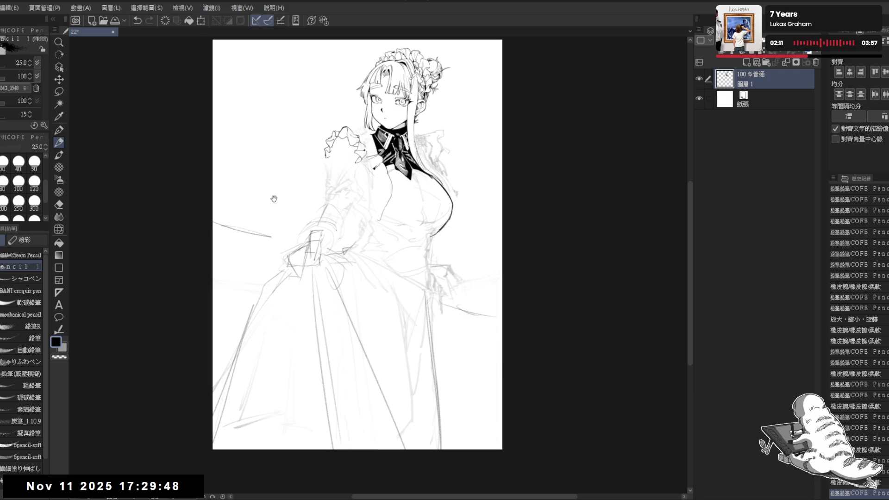
pyautogui.scroll(-2, 268, 222)
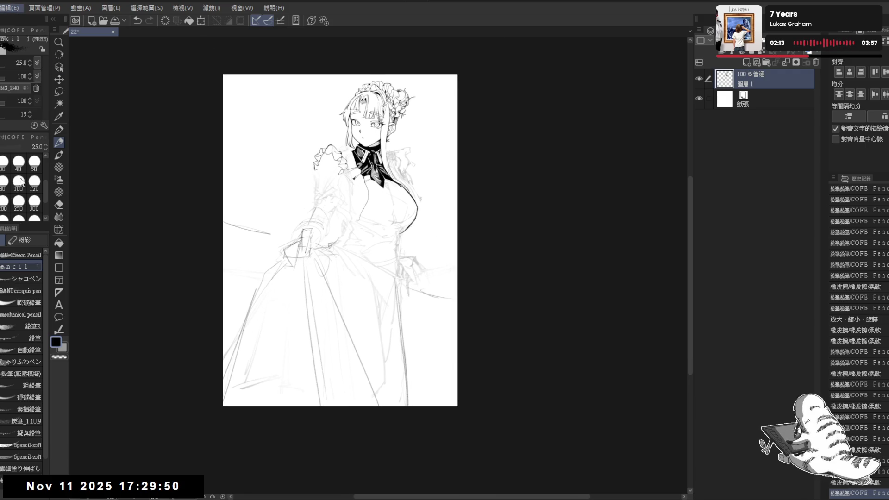
pyautogui.hotkey('ctrl', 't')
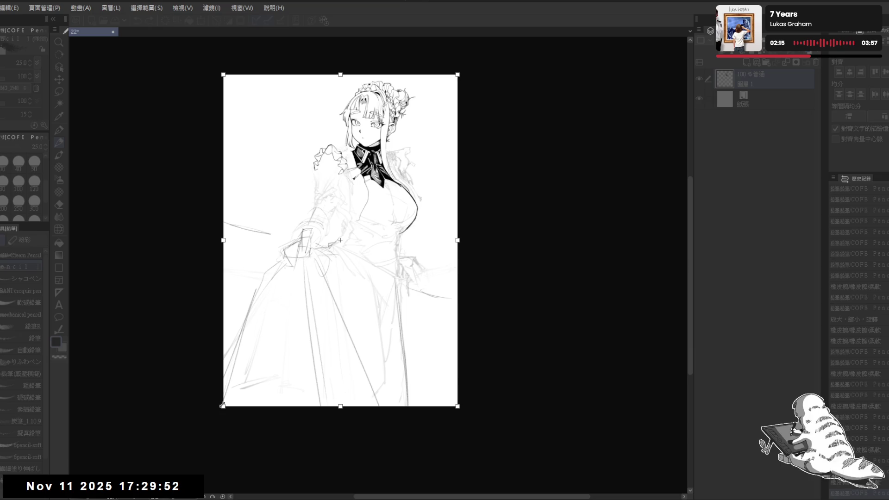
# Pull the canvas's left and right edges inward, nudge the top, raise the bottom edge, and apply the resize
pyautogui.moveTo(460, 238); pyautogui.dragTo(448, 240)
pyautogui.moveTo(222, 242); pyautogui.dragTo(243, 240)
pyautogui.moveTo(348, 77); pyautogui.dragTo(348, 77)
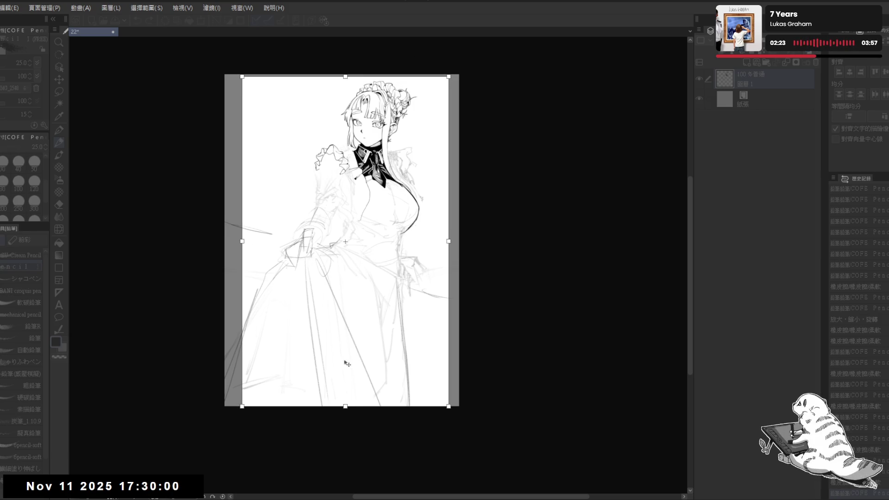
pyautogui.moveTo(345, 406); pyautogui.dragTo(347, 387)
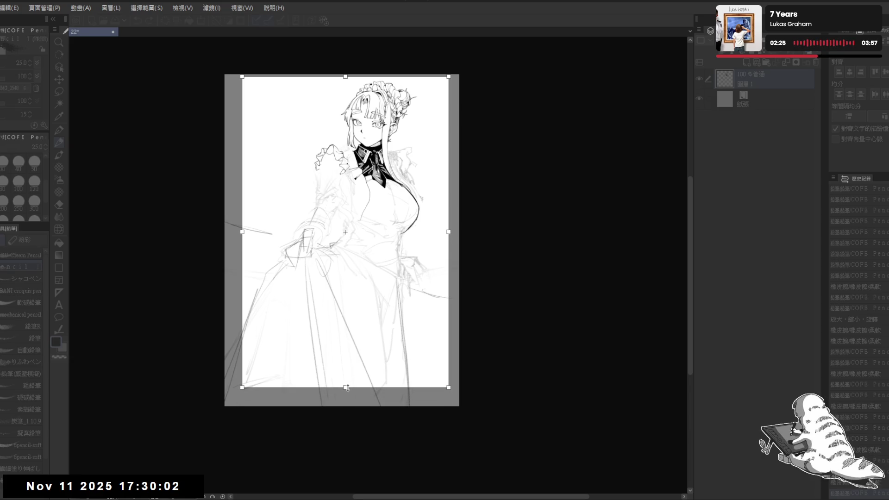
pyautogui.press('Return')
pyautogui.scroll(5, 443, 275)
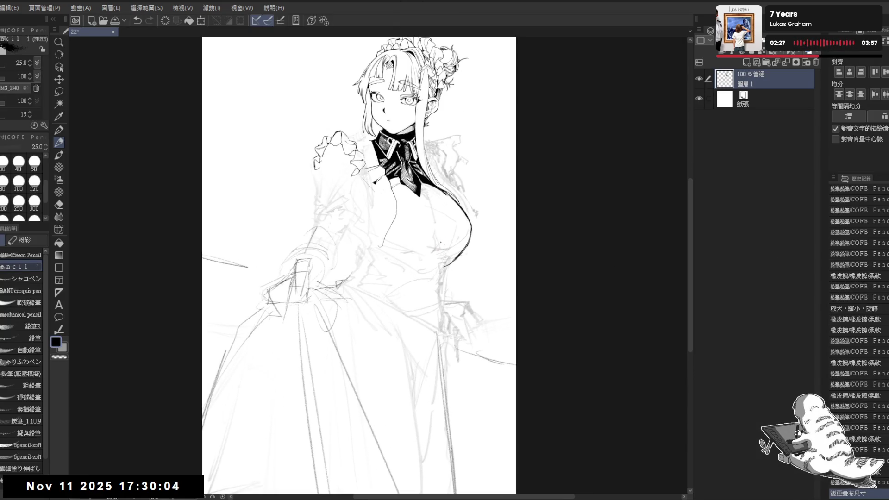
# Erase faint sketch lines, add pencil strokes along the right and lower-right skirt, and remove a stray stroke
pyautogui.moveTo(443, 276); pyautogui.dragTo(398, 249)
pyautogui.press('e')
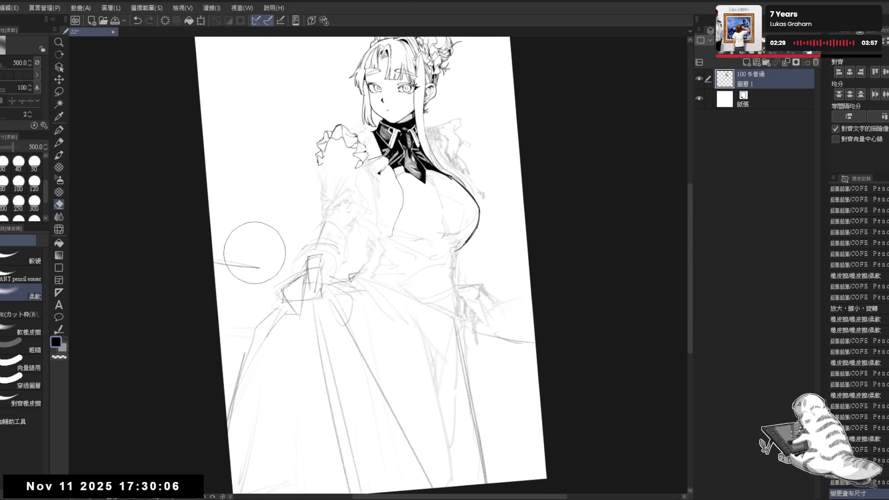
pyautogui.moveTo(199, 308); pyautogui.dragTo(318, 198)
pyautogui.moveTo(470, 322); pyautogui.dragTo(474, 354)
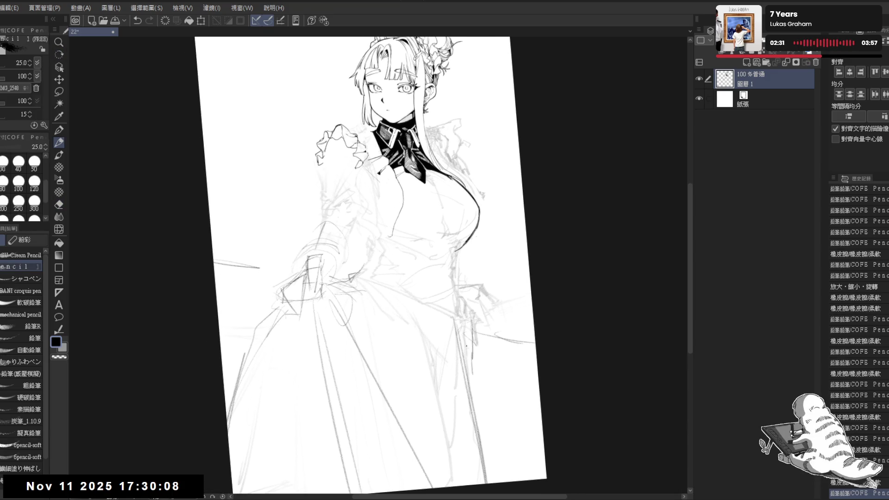
pyautogui.press('p')
pyautogui.moveTo(405, 315); pyautogui.dragTo(430, 326)
pyautogui.moveTo(356, 318); pyautogui.dragTo(458, 352)
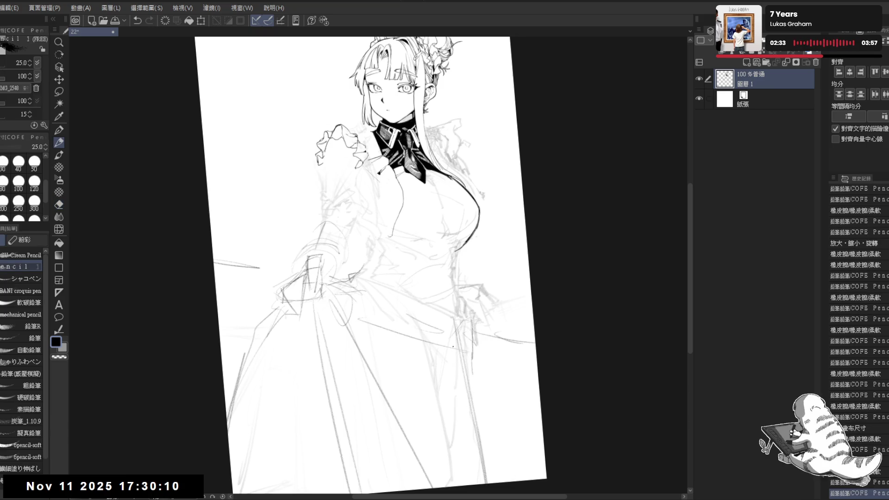
pyautogui.moveTo(477, 388); pyautogui.dragTo(505, 480)
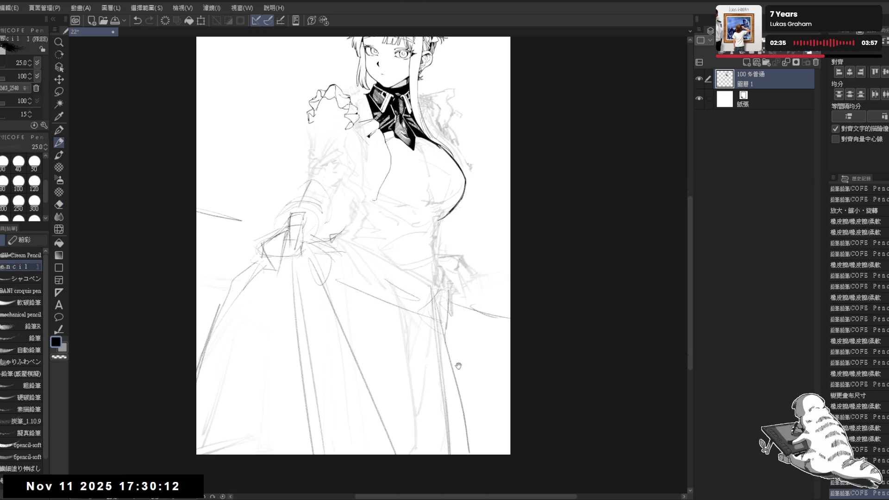
pyautogui.moveTo(442, 292); pyautogui.dragTo(477, 454)
pyautogui.press('e')
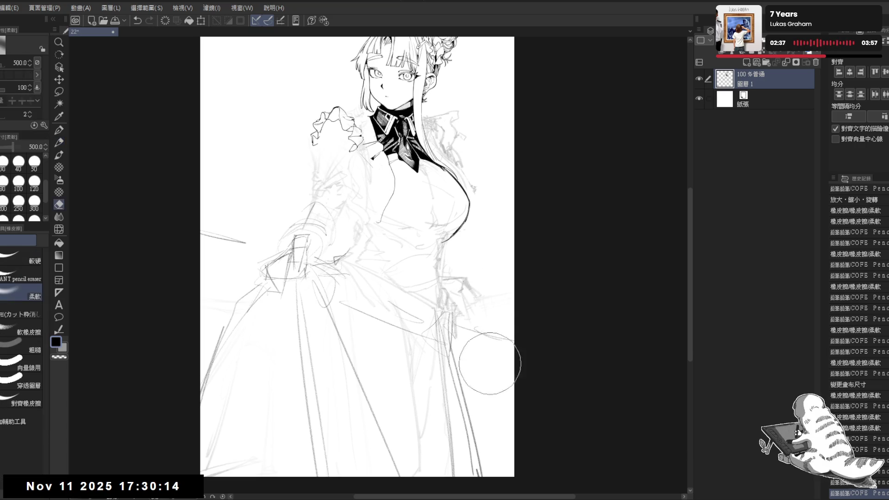
pyautogui.moveTo(232, 224); pyautogui.dragTo(231, 227)
pyautogui.press('p')
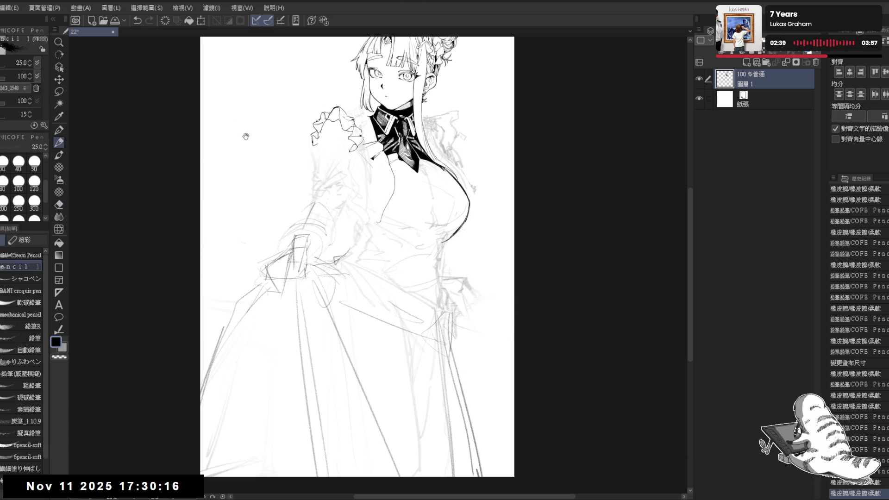
pyautogui.scroll(1, 492, 295)
# With the view rotated about 10° clockwise, pencil the waistband line and short strokes across the waist
pyautogui.press('r')
pyautogui.moveTo(351, 389); pyautogui.dragTo(320, 398)
pyautogui.press('p')
pyautogui.press('e')
pyautogui.press('p')
pyautogui.moveTo(357, 234)
pyautogui.mouseDown()
pyautogui.moveTo(372, 250)
pyautogui.moveTo(405, 242)
pyautogui.moveTo(357, 211)
pyautogui.moveTo(367, 232)
pyautogui.moveTo(433, 231)
pyautogui.mouseUp()
pyautogui.press('e')
pyautogui.press('p')
pyautogui.press('e')
pyautogui.press('p')
pyautogui.moveTo(381, 245)
pyautogui.mouseDown()
pyautogui.moveTo(441, 231)
pyautogui.moveTo(391, 243)
pyautogui.moveTo(424, 221)
pyautogui.mouseUp()
pyautogui.moveTo(370, 225)
pyautogui.mouseDown()
pyautogui.moveTo(366, 237)
pyautogui.moveTo(465, 232)
pyautogui.mouseUp()
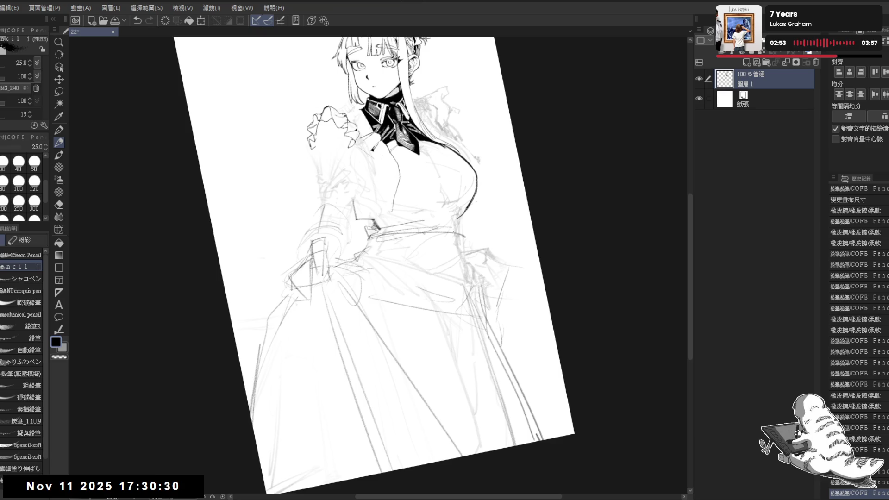
pyautogui.moveTo(355, 241); pyautogui.dragTo(419, 236)
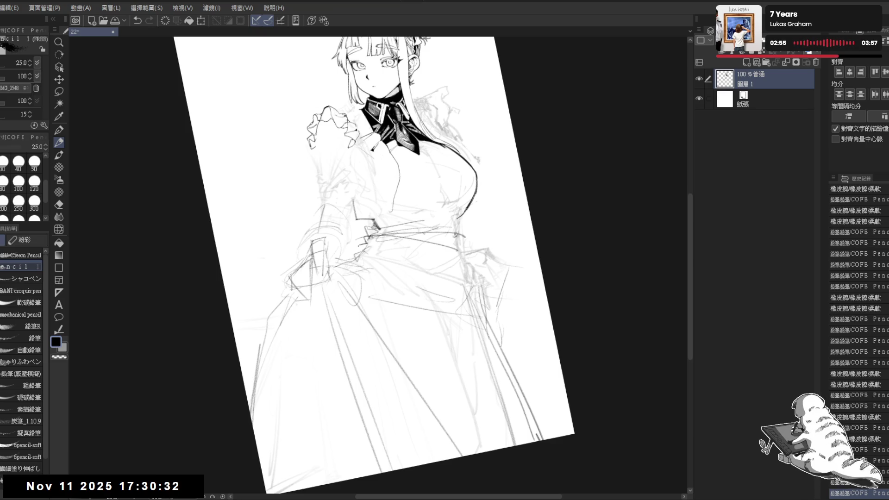
pyautogui.moveTo(338, 259); pyautogui.dragTo(360, 241)
# Rework the skirt strokes and draw two firm lines along the skirt's left edge
pyautogui.moveTo(296, 278)
pyautogui.mouseDown()
pyautogui.moveTo(308, 301)
pyautogui.moveTo(419, 327)
pyautogui.mouseUp()
pyautogui.press('p')
pyautogui.moveTo(418, 297)
pyautogui.mouseDown()
pyautogui.moveTo(456, 433)
pyautogui.moveTo(465, 377)
pyautogui.moveTo(574, 383)
pyautogui.mouseUp()
pyautogui.moveTo(463, 231); pyautogui.dragTo(416, 209)
pyautogui.moveTo(324, 203)
pyautogui.mouseDown()
pyautogui.moveTo(305, 241)
pyautogui.moveTo(288, 371)
pyautogui.mouseUp()
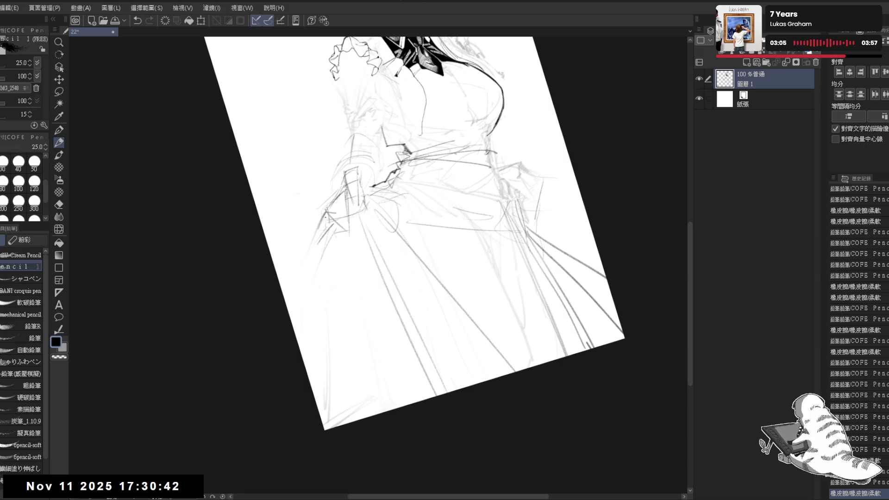
pyautogui.moveTo(321, 217); pyautogui.dragTo(296, 345)
pyautogui.moveTo(320, 216); pyautogui.dragTo(290, 323)
# Return the view upright and erase a stray line near the waist
pyautogui.moveTo(435, 118); pyautogui.dragTo(536, 354)
pyautogui.scroll(-2, 536, 354)
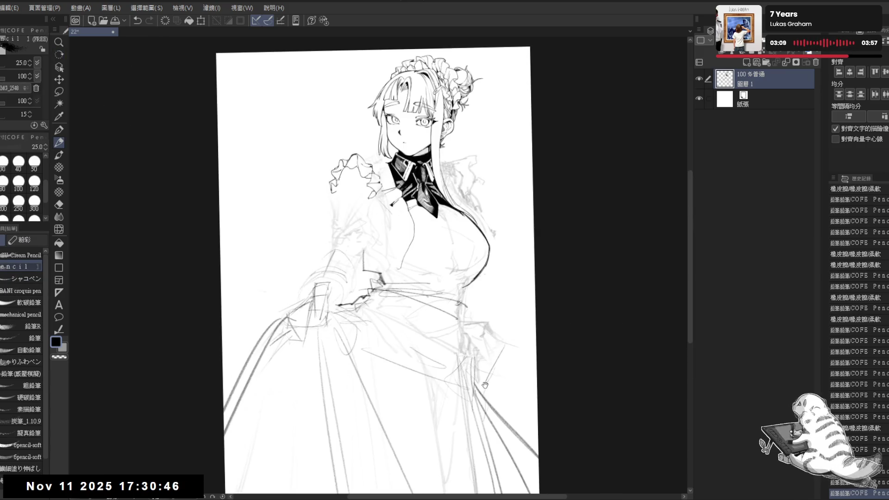
pyautogui.scroll(-2, 536, 354)
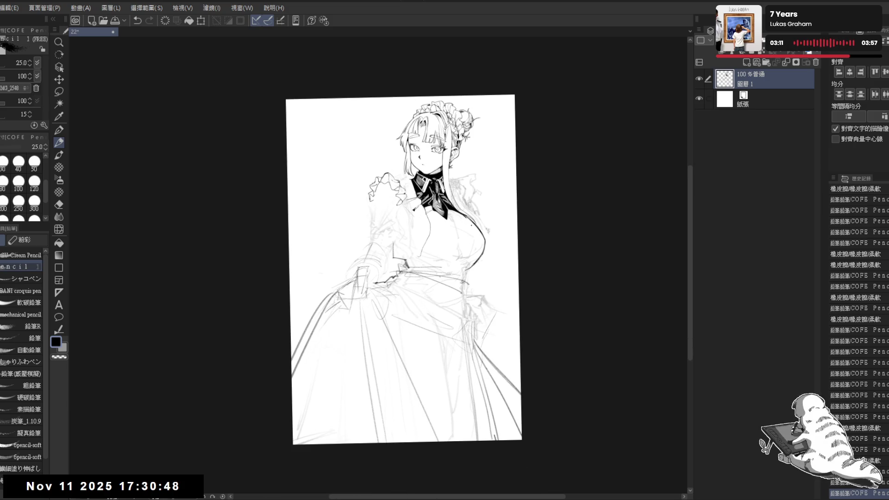
pyautogui.hotkey('ctrl', '@')
pyautogui.scroll(3, 474, 203)
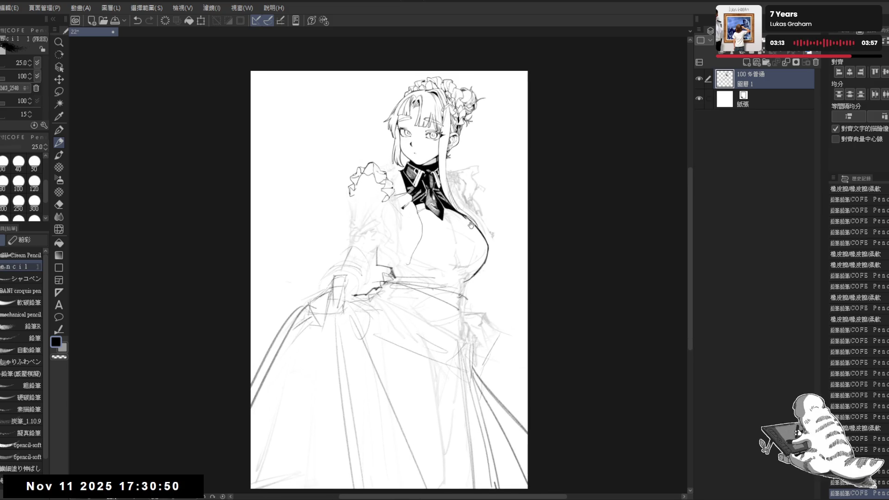
pyautogui.press('e')
pyautogui.moveTo(321, 242)
pyautogui.mouseDown()
pyautogui.moveTo(333, 218)
pyautogui.moveTo(343, 223)
pyautogui.mouseUp()
pyautogui.press('p')
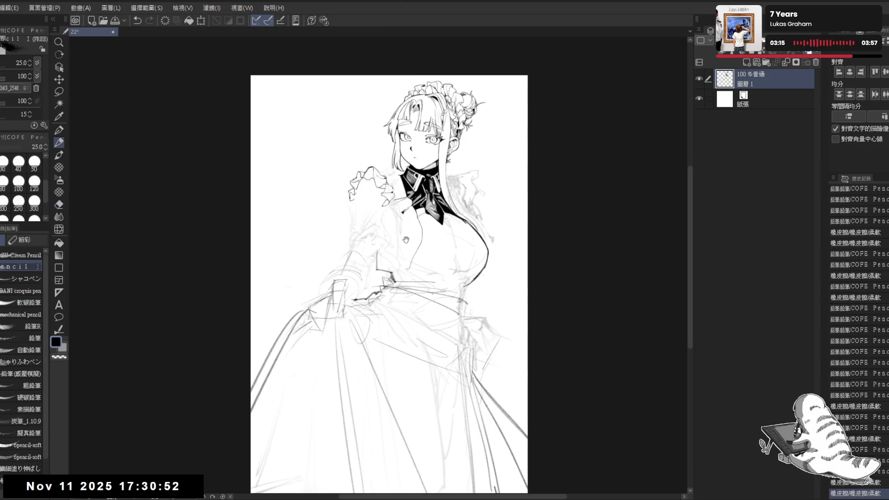
pyautogui.scroll(1, 444, 238)
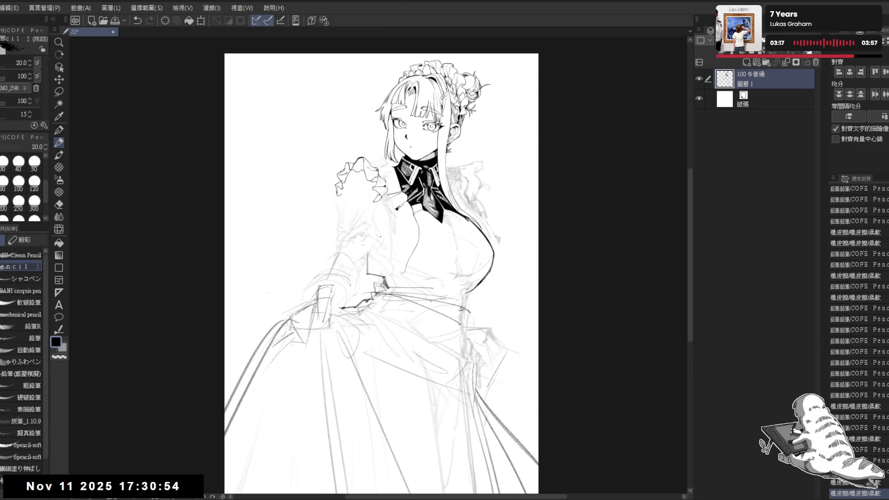
# Switch to a harder size-70 eraser, clean bits near the shoulder, and try then undo a ruffle stroke
pyautogui.click(14, 254)
pyautogui.press('e')
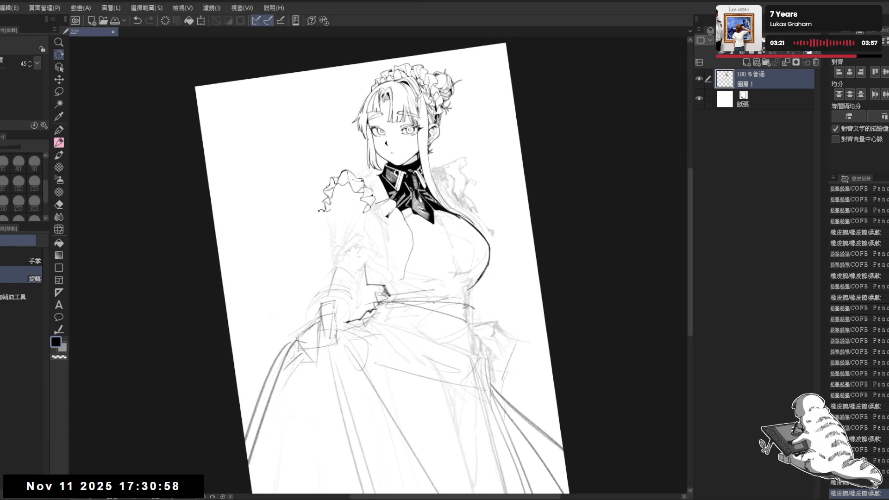
pyautogui.click(29, 259)
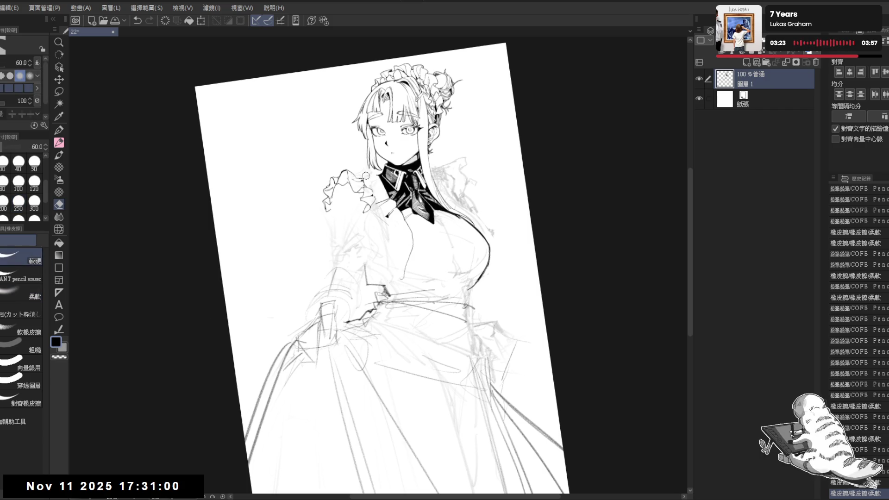
pyautogui.press(']')
pyautogui.press(']')
pyautogui.press(']')
pyautogui.moveTo(330, 206)
pyautogui.mouseDown()
pyautogui.moveTo(339, 220)
pyautogui.moveTo(349, 208)
pyautogui.mouseUp()
pyautogui.press('p')
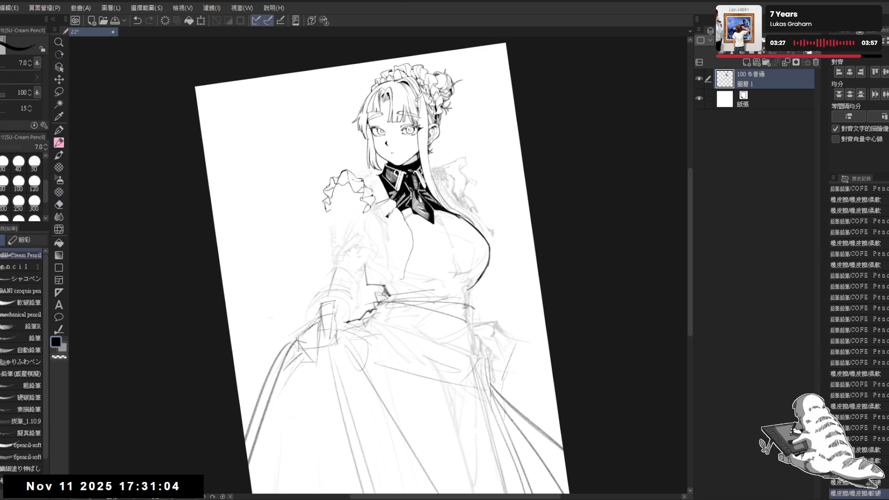
pyautogui.moveTo(348, 201); pyautogui.dragTo(359, 201)
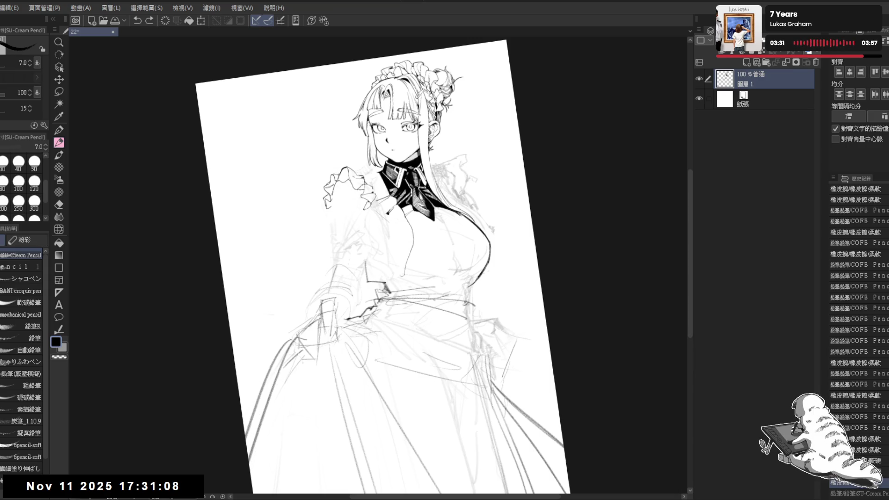
pyautogui.hotkey('ctrl', 'y')
pyautogui.hotkey('ctrl', 'z')
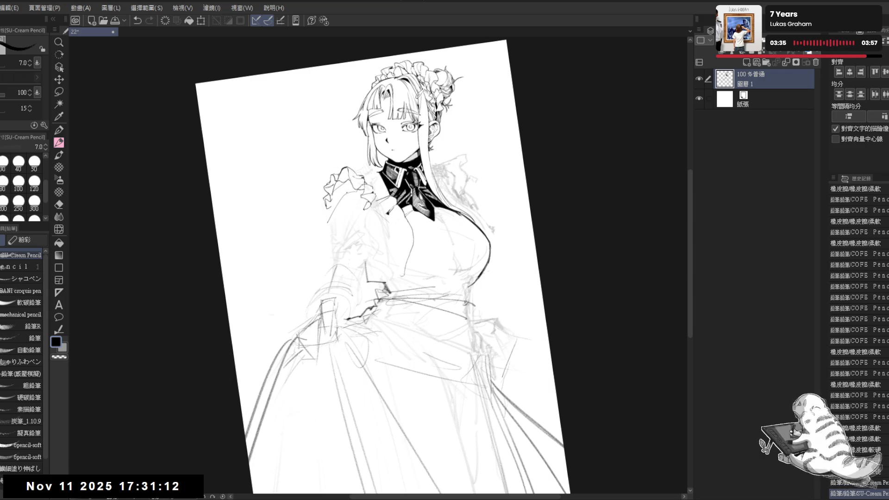
pyautogui.scroll(2, 345, 219)
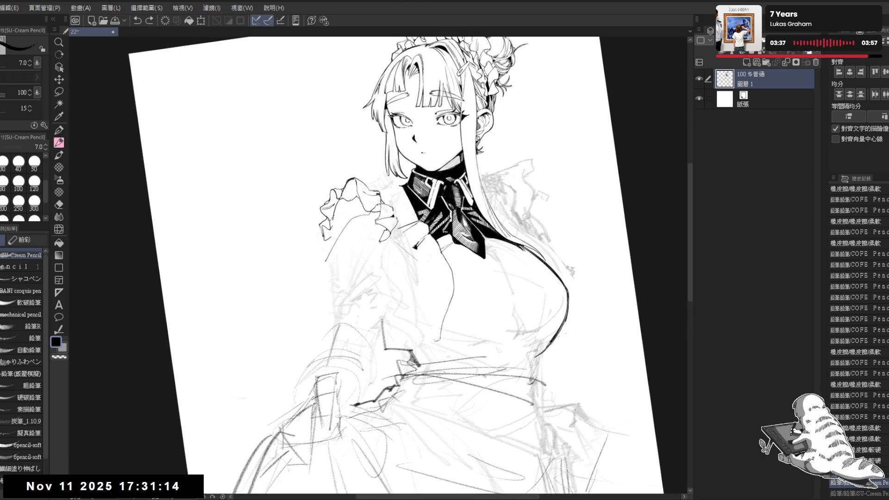
# Fill a ruffle gap black, undo a stray sleeve fill, then lasso and fill the sleeve cuff black
pyautogui.press('g')
pyautogui.click(345, 204)
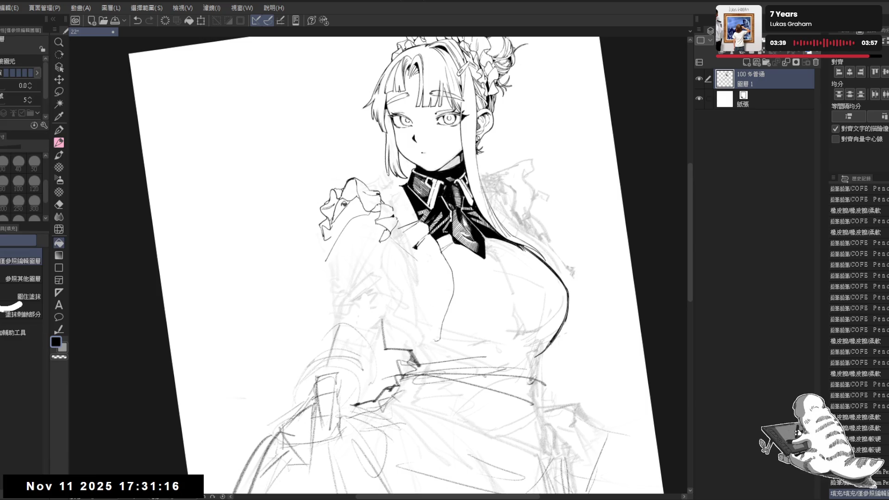
pyautogui.click(343, 230)
pyautogui.hotkey('ctrl', 'z')
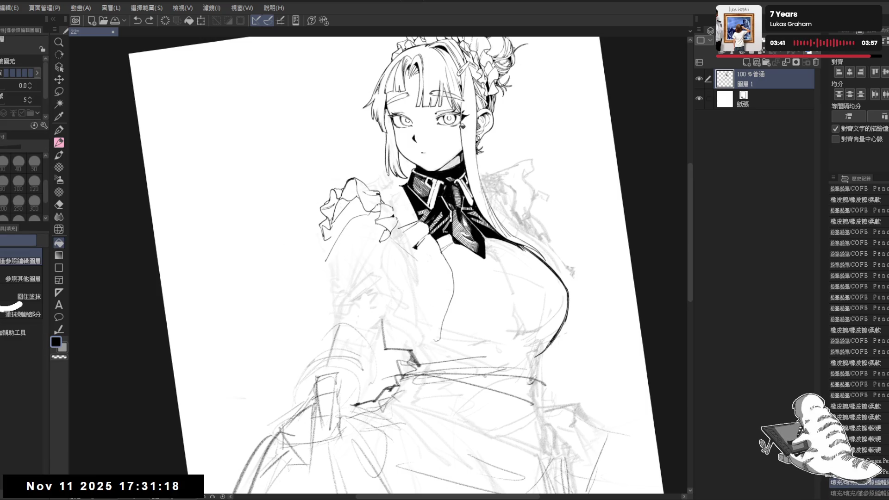
pyautogui.press('m')
pyautogui.press('m')
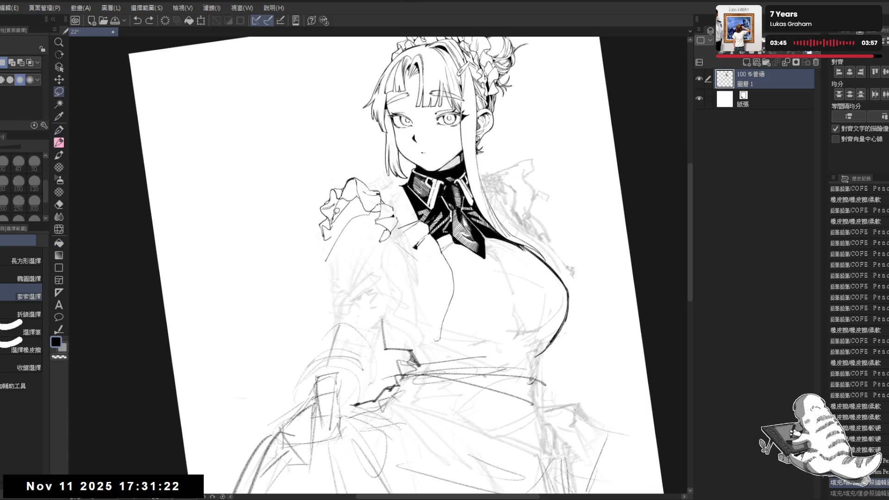
pyautogui.moveTo(348, 196); pyautogui.dragTo(366, 218)
pyautogui.hotkey('alt', 'BackSpace')
pyautogui.hotkey('ctrl', 'd')
# Touch up the cuff with pencil marks, a black patch, and fills in two small gaps
pyautogui.press('r')
pyautogui.press('p')
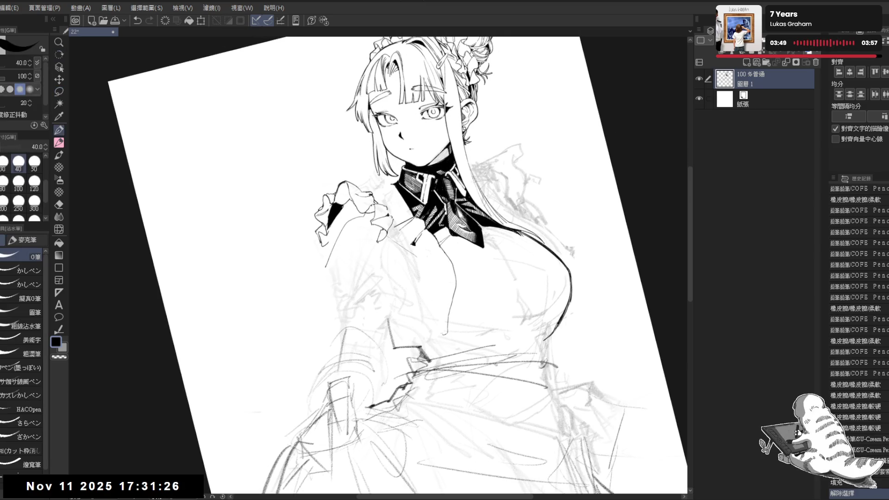
pyautogui.press('p')
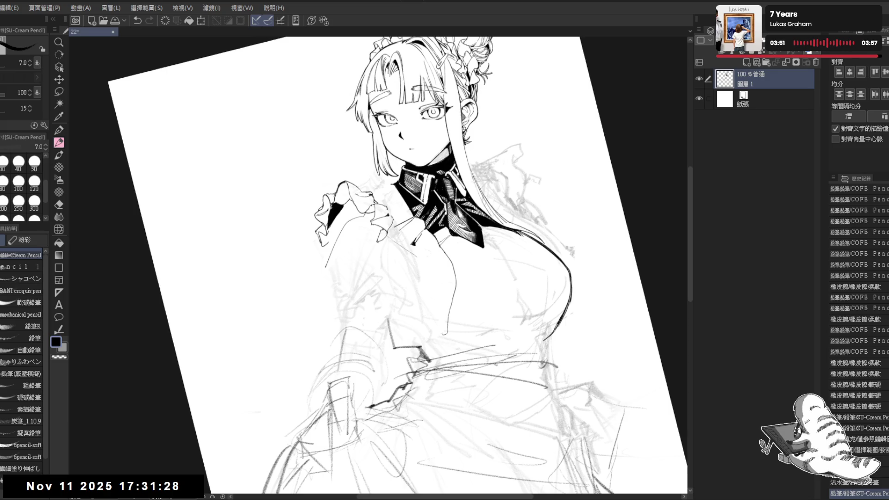
pyautogui.moveTo(339, 208); pyautogui.dragTo(335, 237)
pyautogui.moveTo(309, 288); pyautogui.dragTo(322, 364)
pyautogui.press('p')
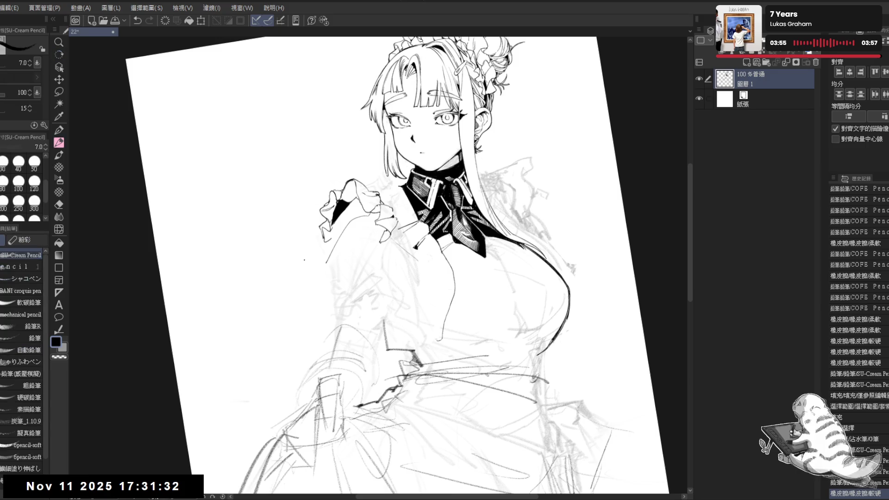
pyautogui.moveTo(345, 209); pyautogui.dragTo(352, 217)
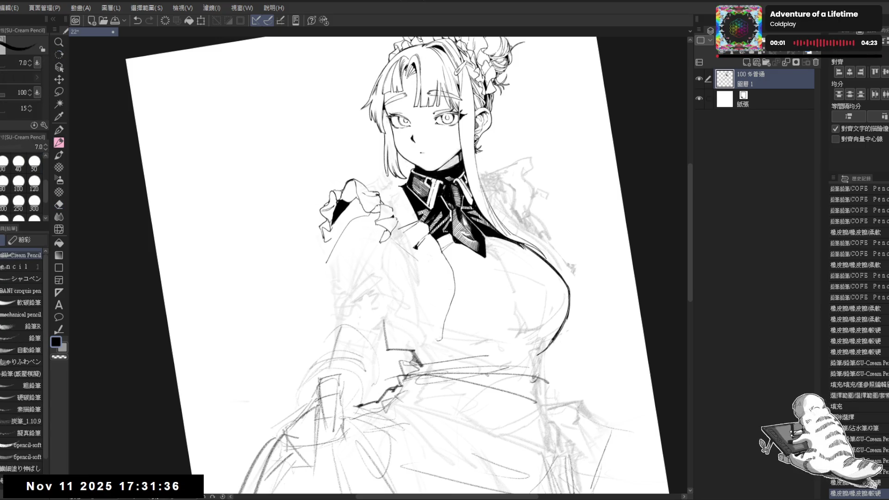
pyautogui.moveTo(349, 206); pyautogui.dragTo(363, 217)
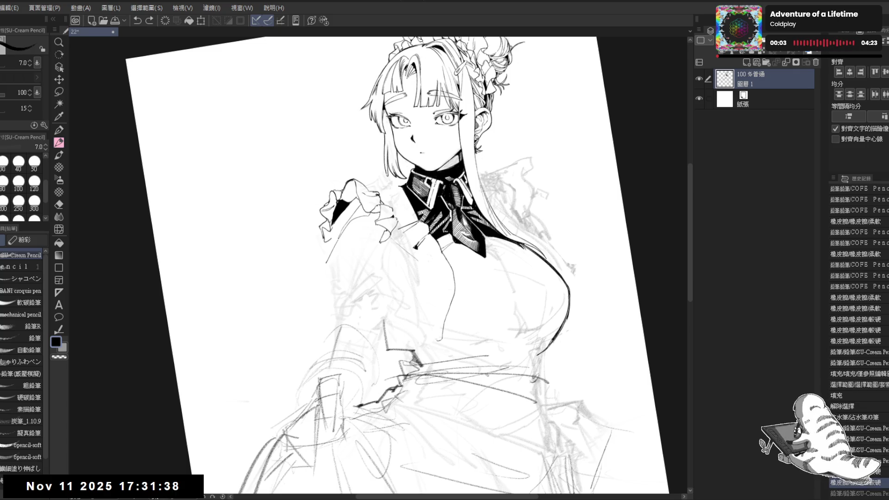
pyautogui.press('g')
pyautogui.click(354, 214)
pyautogui.click(364, 208)
pyautogui.press('p')
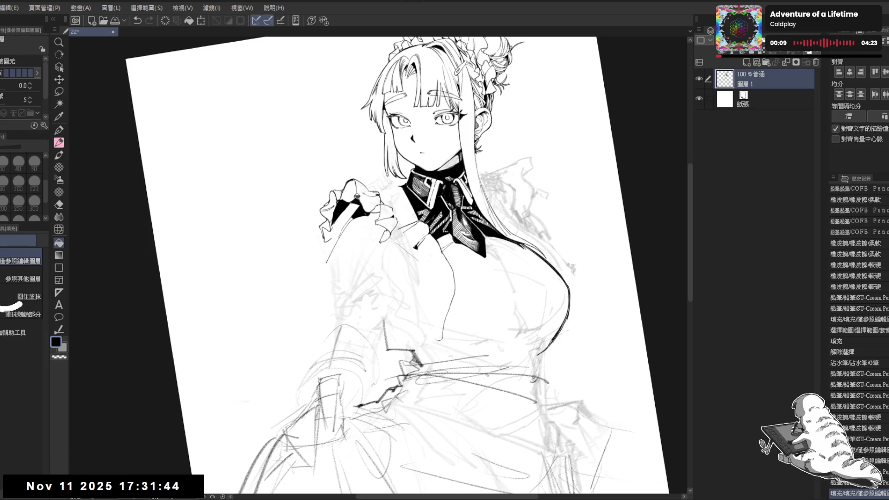
pyautogui.moveTo(345, 218)
pyautogui.mouseDown()
pyautogui.moveTo(352, 228)
pyautogui.moveTo(330, 247)
pyautogui.mouseUp()
# Erase stray lines near the cuff, extend the left cuff line downward, and trim its excess
pyautogui.press('e')
pyautogui.press('p')
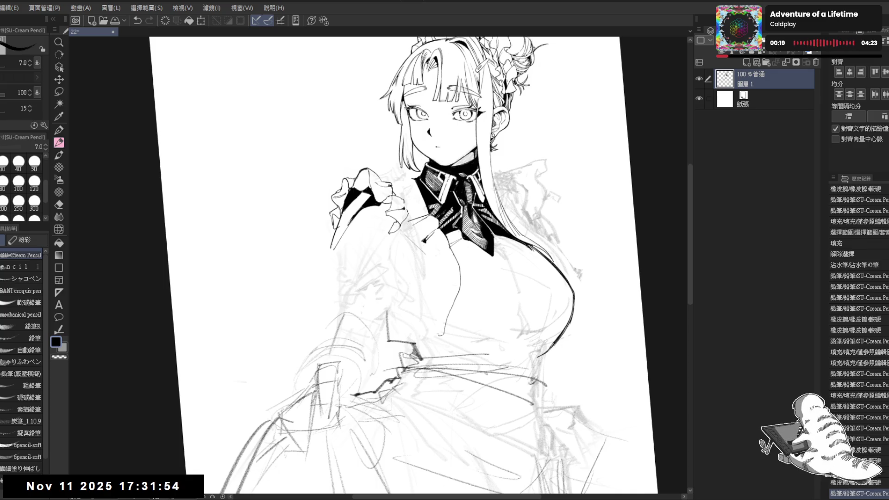
pyautogui.press('e')
pyautogui.moveTo(346, 207); pyautogui.dragTo(359, 221)
pyautogui.moveTo(351, 326); pyautogui.dragTo(345, 324)
pyautogui.press('p')
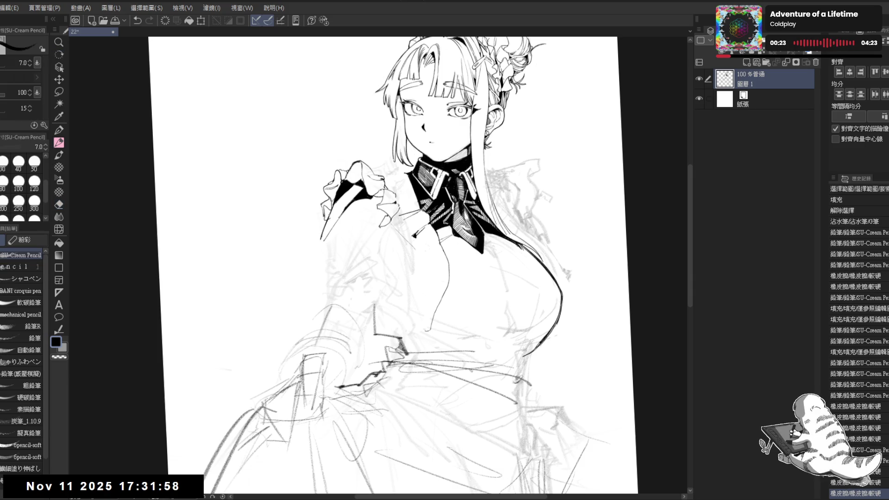
pyautogui.press('e')
pyautogui.press('p')
pyautogui.moveTo(327, 218); pyautogui.dragTo(318, 250)
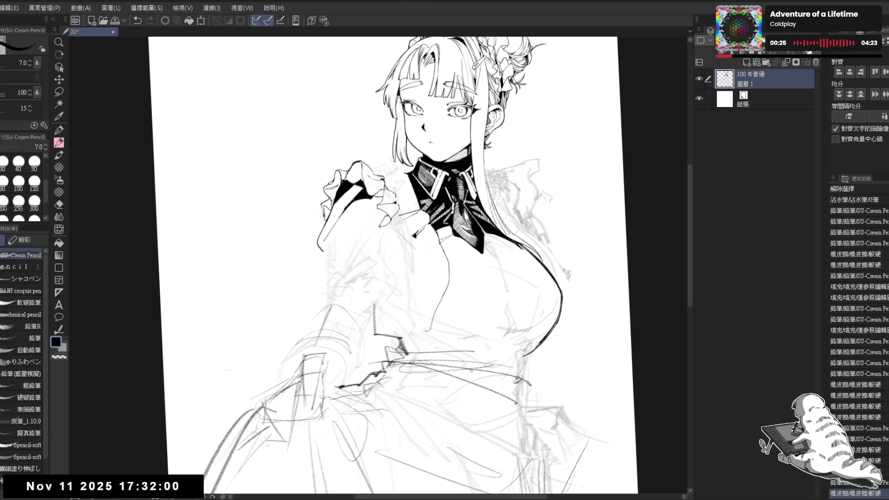
pyautogui.moveTo(365, 268); pyautogui.dragTo(357, 265)
pyautogui.press('e')
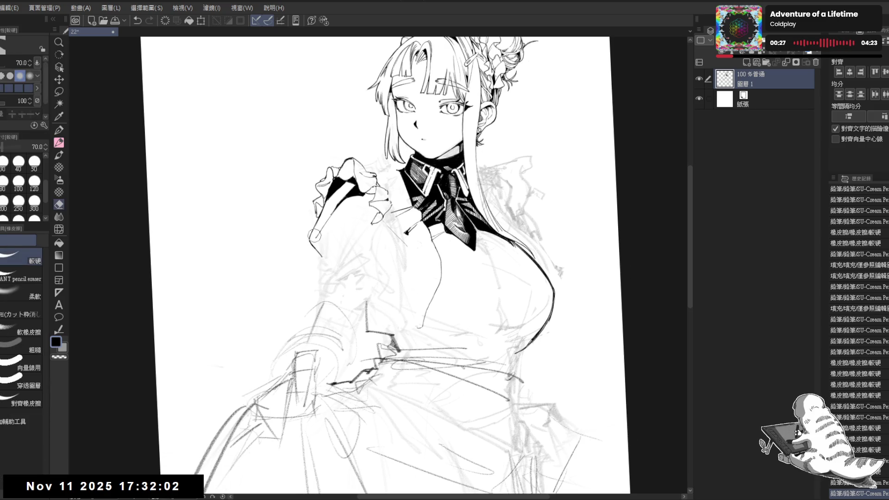
pyautogui.moveTo(314, 237); pyautogui.dragTo(321, 227)
pyautogui.press('p')
pyautogui.scroll(-1, 318, 82)
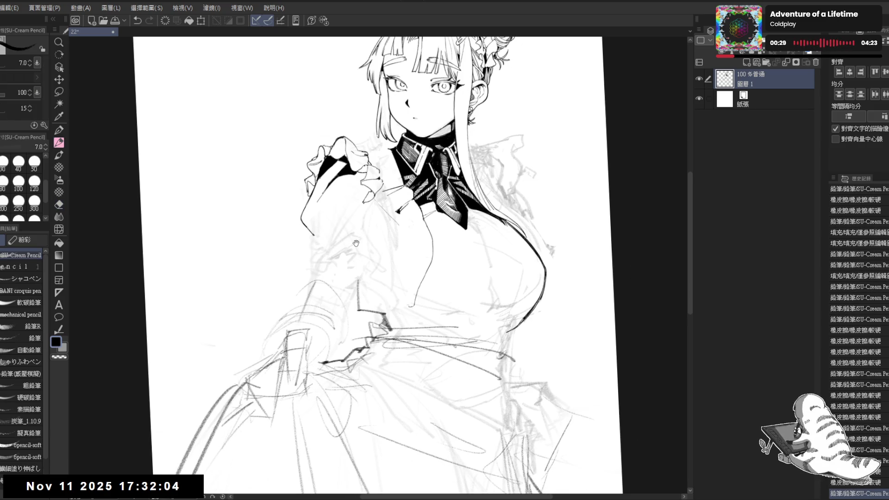
pyautogui.scroll(-1, 319, 81)
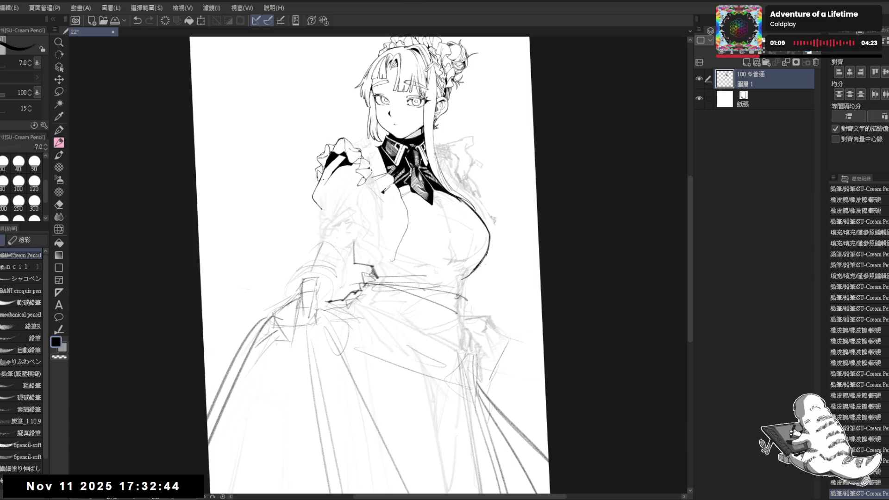
# Erase stray pencil marks near the left ruffle and sleeve with the canvas reset upright
pyautogui.press('e')
pyautogui.moveTo(324, 179)
pyautogui.mouseDown()
pyautogui.moveTo(327, 166)
pyautogui.moveTo(313, 155)
pyautogui.mouseUp()
pyautogui.press('p')
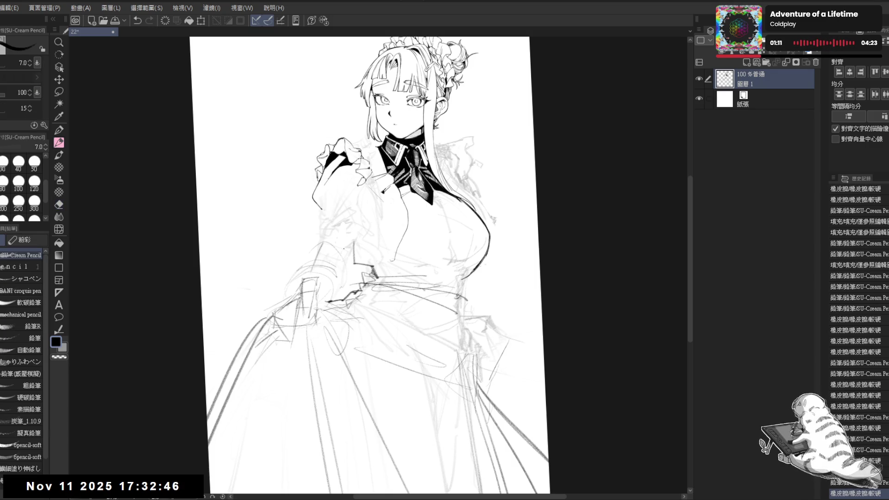
pyautogui.hotkey('ctrl', '@')
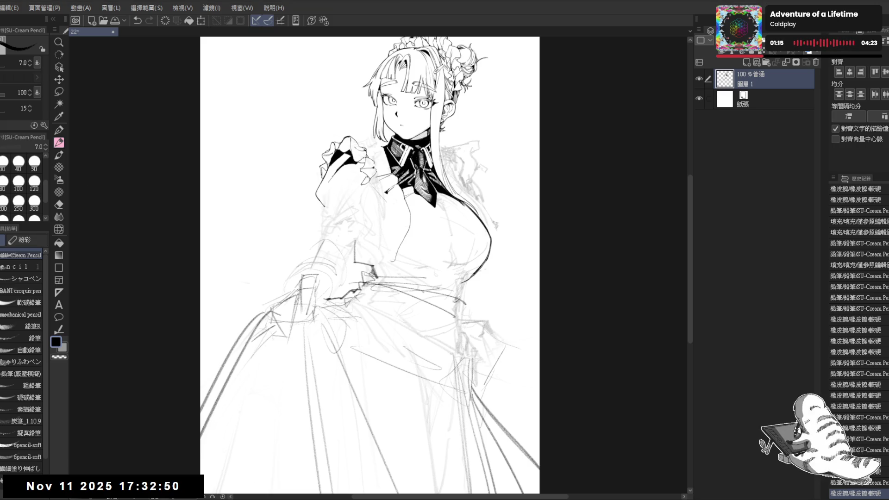
pyautogui.press('e')
pyautogui.moveTo(315, 168)
pyautogui.mouseDown()
pyautogui.moveTo(324, 172)
pyautogui.moveTo(318, 178)
pyautogui.moveTo(324, 163)
pyautogui.moveTo(318, 187)
pyautogui.moveTo(327, 208)
pyautogui.moveTo(333, 172)
pyautogui.moveTo(331, 163)
pyautogui.moveTo(314, 199)
pyautogui.mouseUp()
pyautogui.press('p')
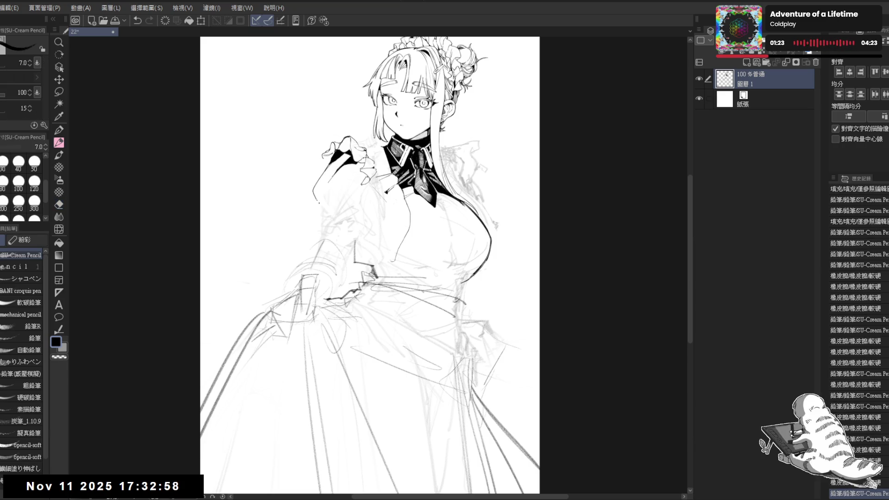
pyautogui.hotkey('ctrl', 'z')
# Ink the outer edge of the left sleeve, redoing weak strokes and checking it mirrored
pyautogui.moveTo(330, 165)
pyautogui.mouseDown()
pyautogui.moveTo(318, 177)
pyautogui.moveTo(329, 214)
pyautogui.mouseUp()
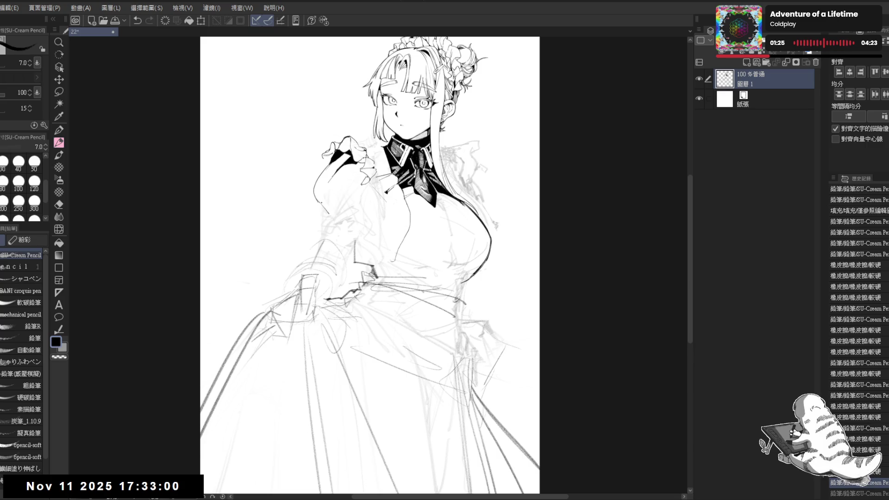
pyautogui.moveTo(332, 163); pyautogui.dragTo(314, 194)
pyautogui.hotkey('ctrl', 'z')
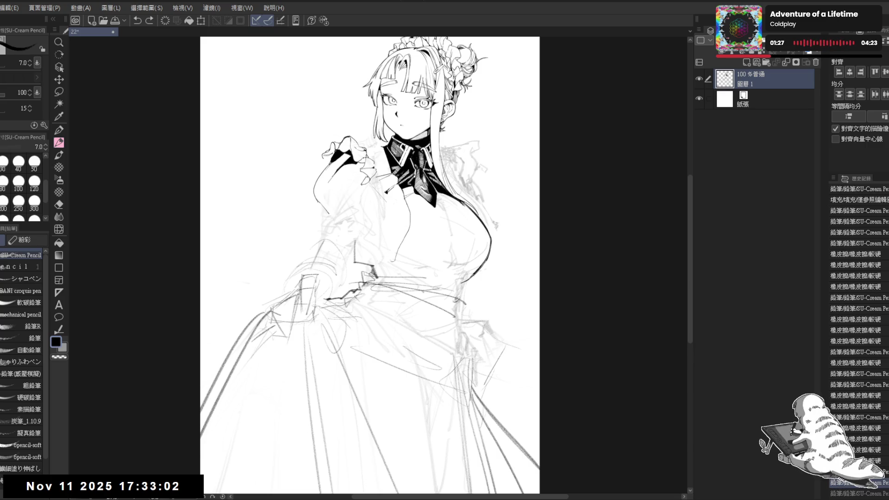
pyautogui.moveTo(324, 155); pyautogui.dragTo(329, 160)
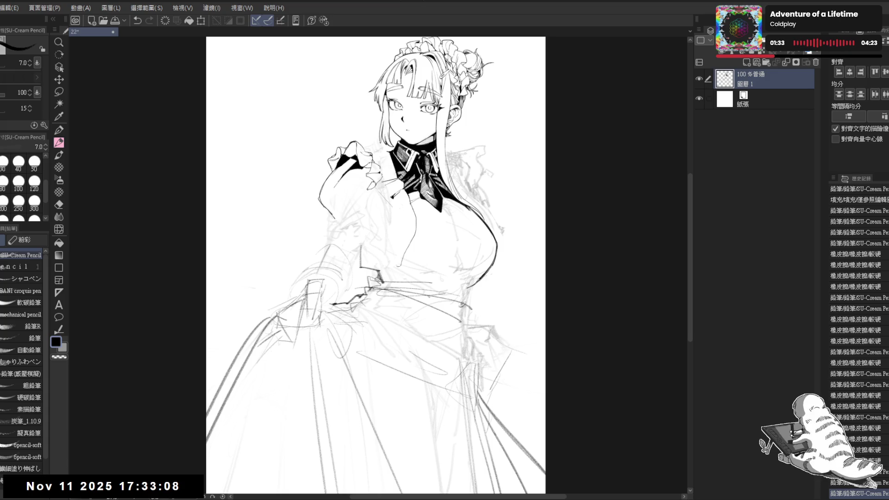
pyautogui.moveTo(330, 171); pyautogui.dragTo(338, 180)
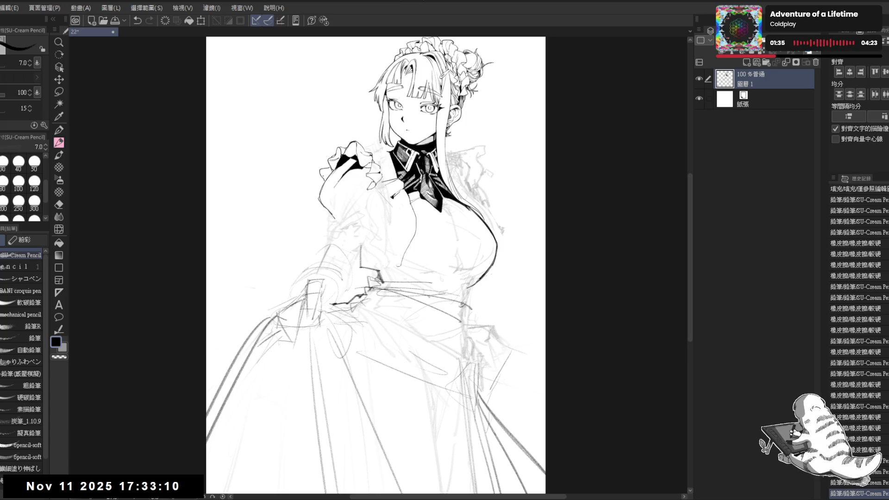
pyautogui.hotkey('ctrl', 'z')
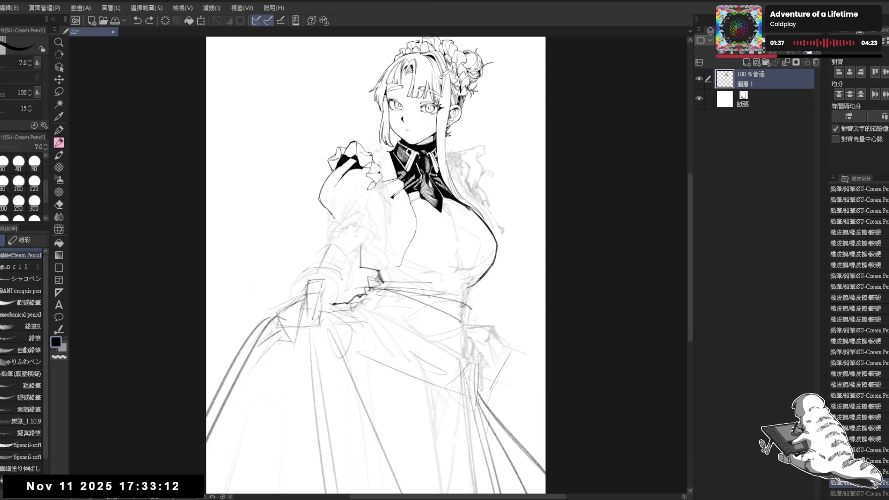
pyautogui.click(312, 159)
pyautogui.press('h')
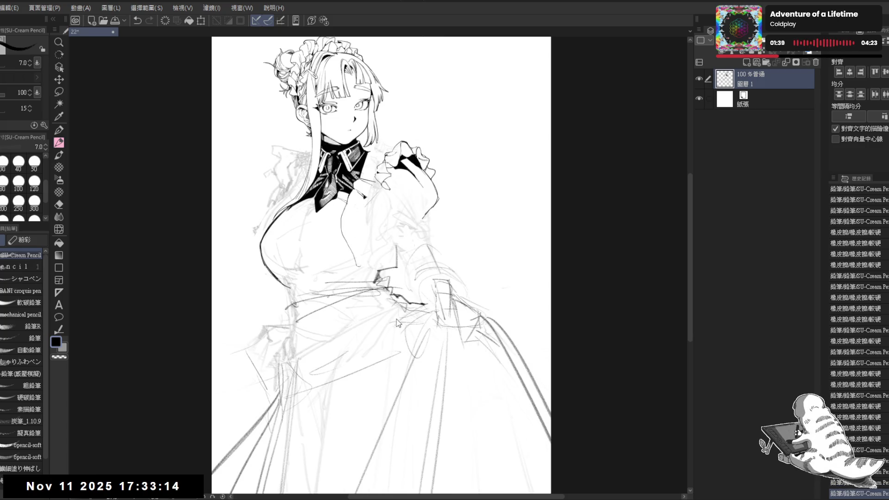
pyautogui.press('h')
# Add a pencil stroke near the sleeve, undo a bad one, and lasso the lower cuff by the hand
pyautogui.click(324, 199)
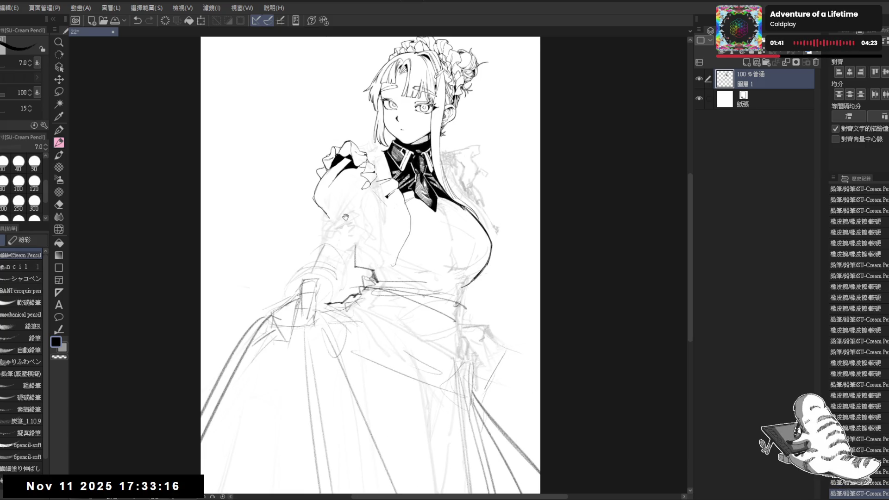
pyautogui.moveTo(327, 198); pyautogui.dragTo(311, 205)
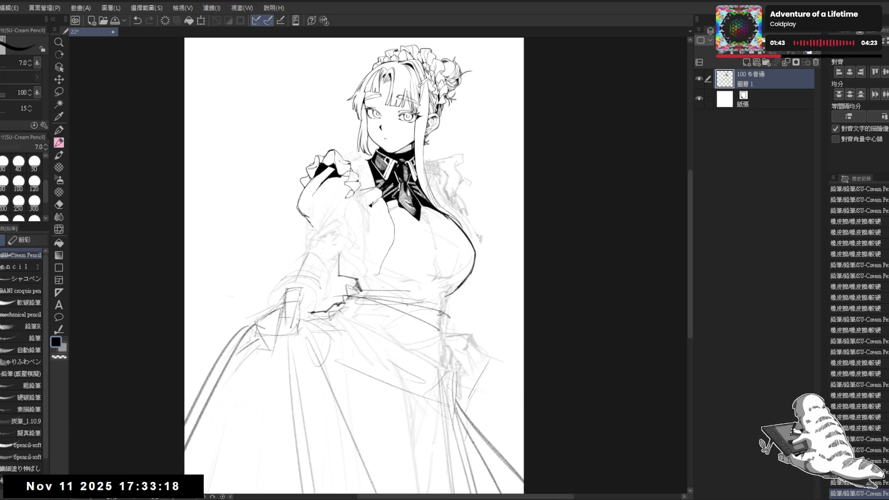
pyautogui.moveTo(311, 224); pyautogui.dragTo(350, 222)
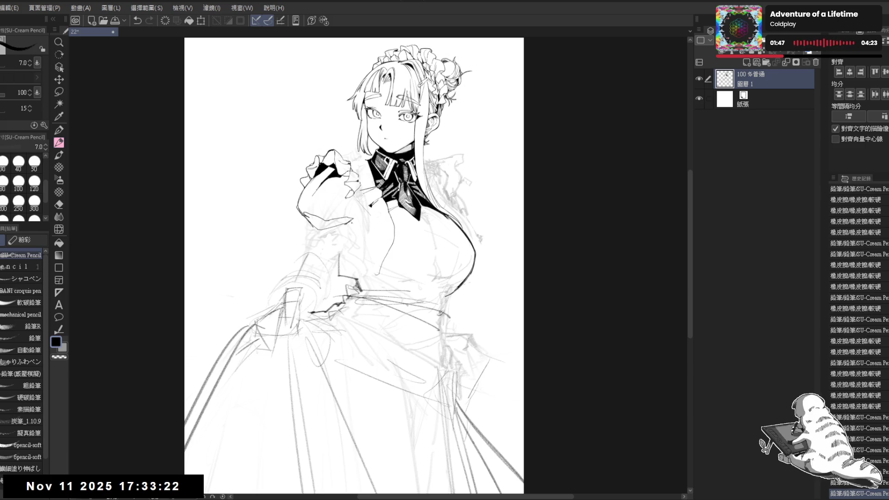
pyautogui.hotkey('ctrl', 'z')
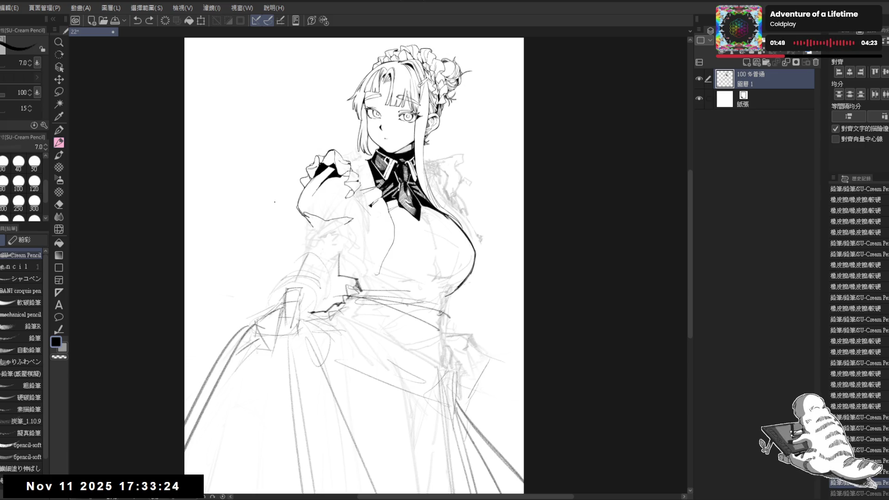
pyautogui.press('m')
pyautogui.moveTo(304, 210)
pyautogui.mouseDown()
pyautogui.moveTo(319, 227)
pyautogui.moveTo(345, 227)
pyautogui.moveTo(340, 222)
pyautogui.moveTo(363, 212)
pyautogui.moveTo(328, 217)
pyautogui.moveTo(303, 204)
pyautogui.mouseUp()
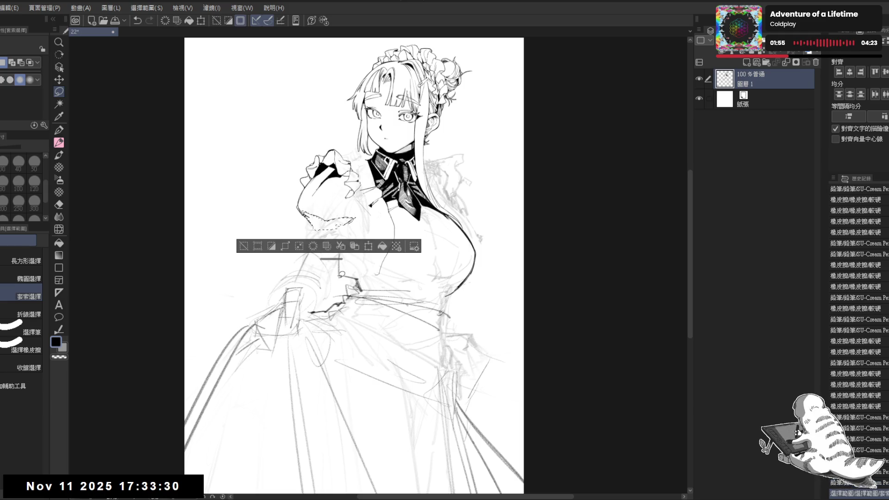
# Fill the lassoed cuff black, deselect, and add a short pencil stroke on the cuff
pyautogui.hotkey('alt', 'BackSpace')
pyautogui.hotkey('ctrl', 'd')
pyautogui.press('p')
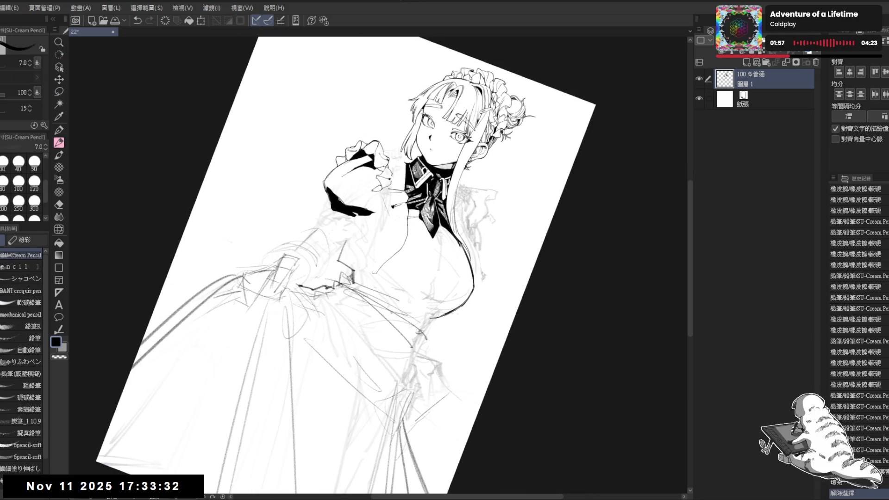
pyautogui.moveTo(336, 195)
pyautogui.mouseDown()
pyautogui.moveTo(359, 221)
pyautogui.moveTo(336, 216)
pyautogui.moveTo(358, 199)
pyautogui.mouseUp()
pyautogui.press('e')
# Lasso the cuff area under the raised fist and fill it solid black
pyautogui.press('r')
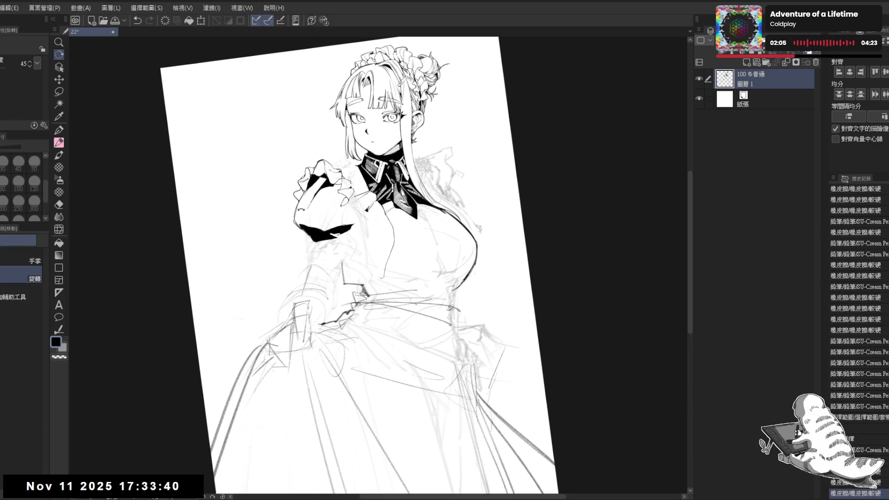
pyautogui.press('m')
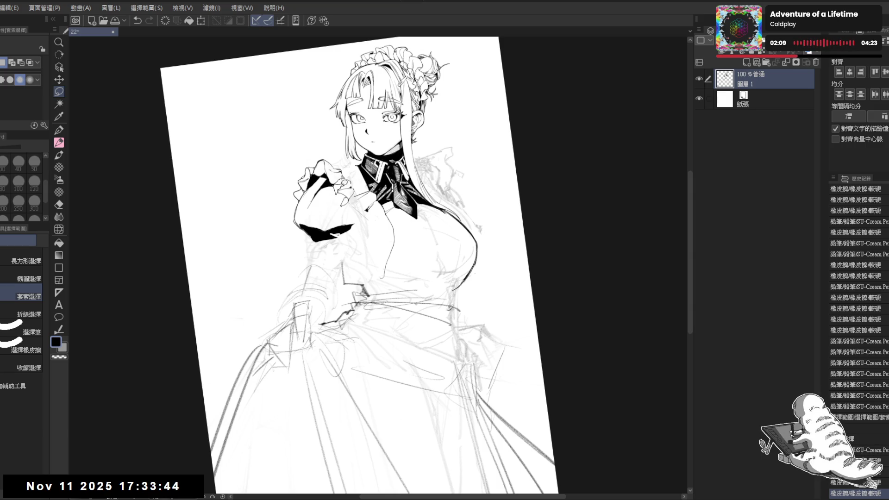
pyautogui.moveTo(336, 191); pyautogui.dragTo(336, 220)
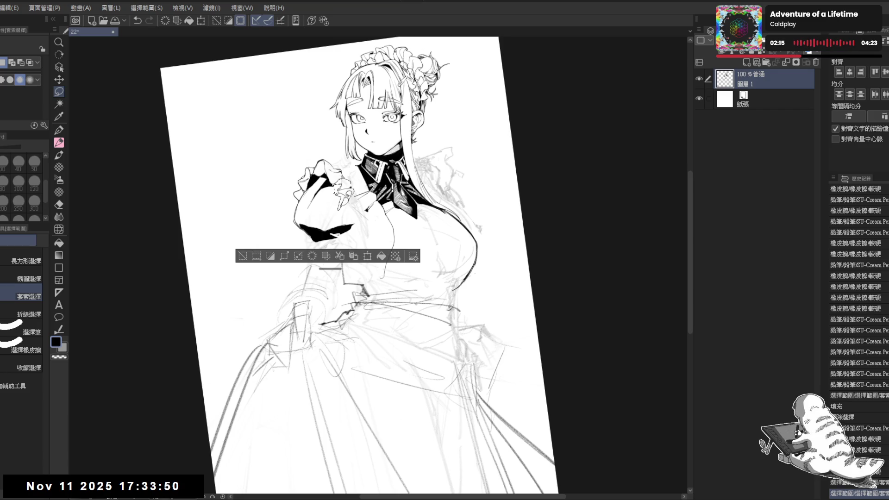
pyautogui.moveTo(338, 193)
pyautogui.mouseDown()
pyautogui.moveTo(322, 230)
pyautogui.moveTo(356, 222)
pyautogui.mouseUp()
pyautogui.moveTo(355, 206)
pyautogui.mouseDown()
pyautogui.moveTo(335, 188)
pyautogui.moveTo(354, 199)
pyautogui.moveTo(342, 193)
pyautogui.moveTo(329, 227)
pyautogui.mouseUp()
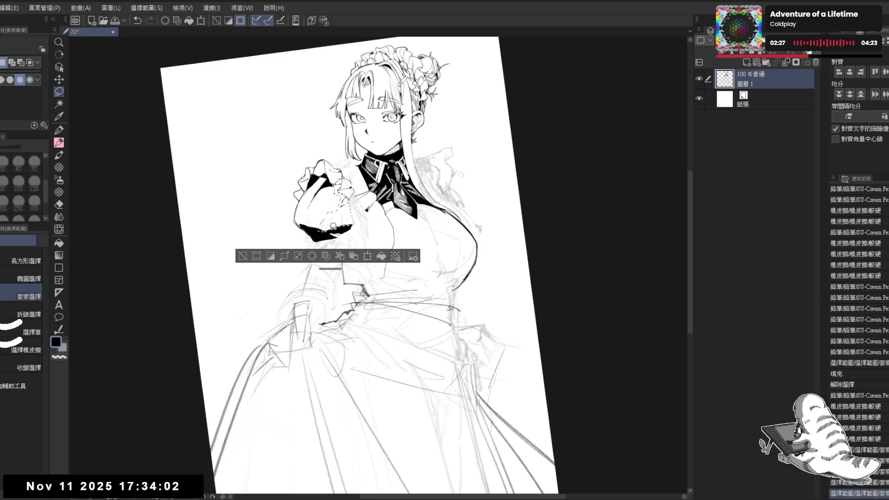
pyautogui.hotkey('alt', 'BackSpace')
pyautogui.hotkey('ctrl', 'd')
# Add a small pencil stroke near the hand, then straighten the view and zoom out to the whole page
pyautogui.hotkey('ctrl', '0')
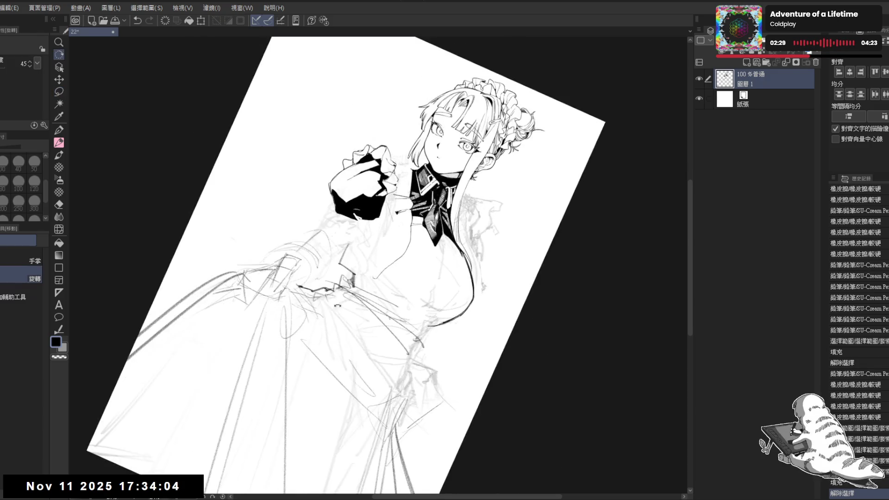
pyautogui.press('p')
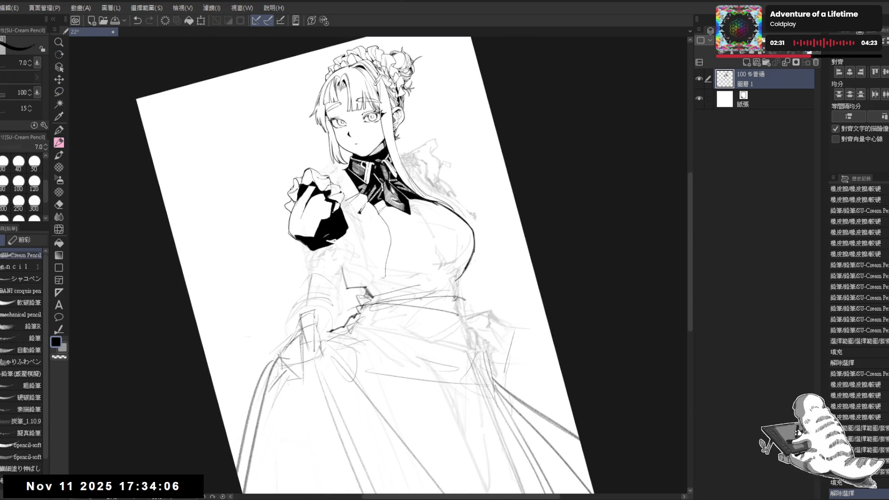
pyautogui.moveTo(300, 218); pyautogui.dragTo(324, 231)
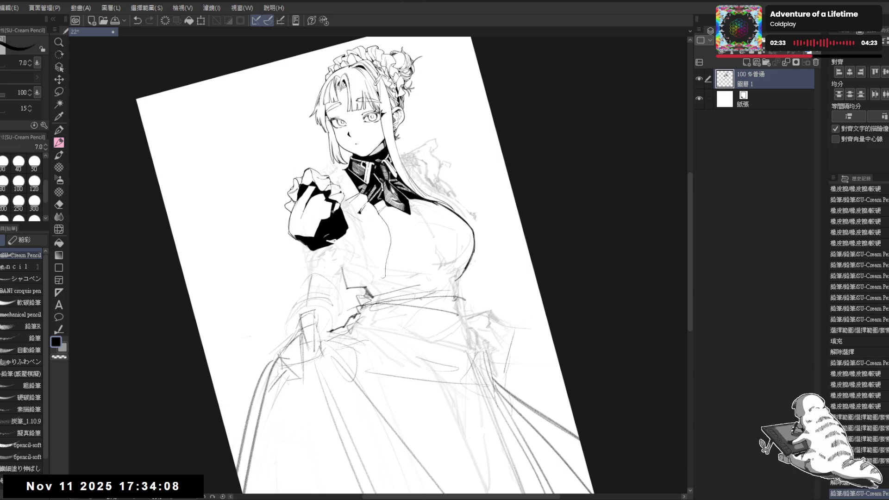
pyautogui.hotkey('ctrl', '0')
pyautogui.hotkey('ctrl', '-')
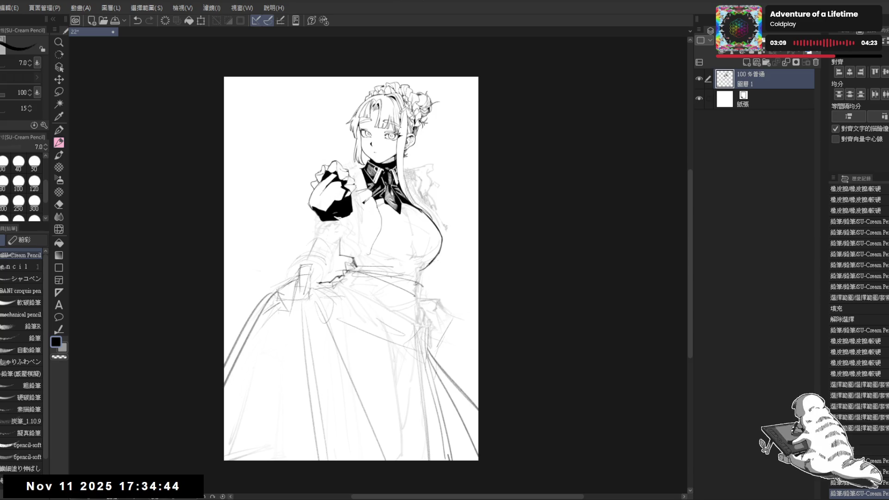
pyautogui.scroll(2, 288, 151)
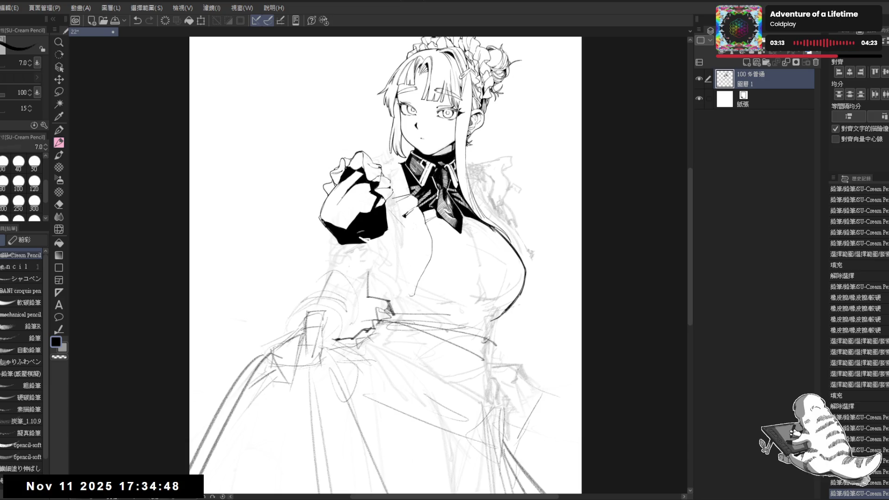
# Lasso-select the sleeve below the cuff, fill it solid black, and deselect
pyautogui.press('-')
pyautogui.press('-')
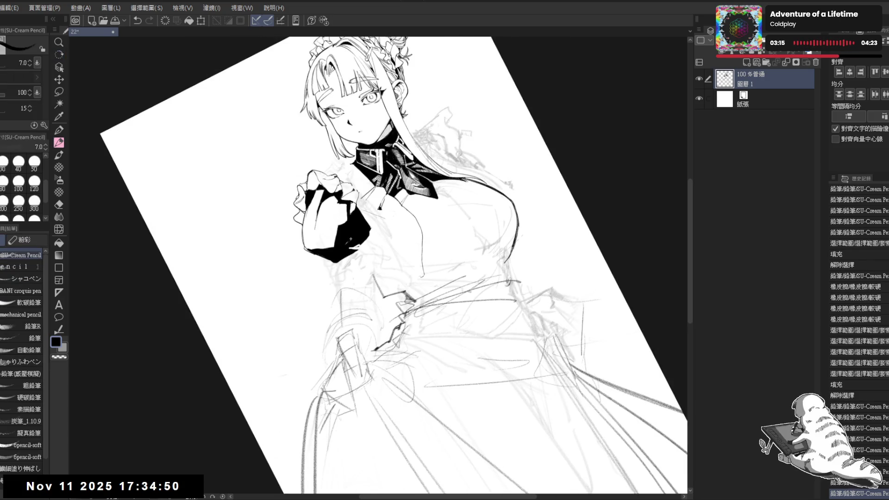
pyautogui.press('^')
pyautogui.press('^')
pyautogui.moveTo(350, 238); pyautogui.dragTo(385, 272)
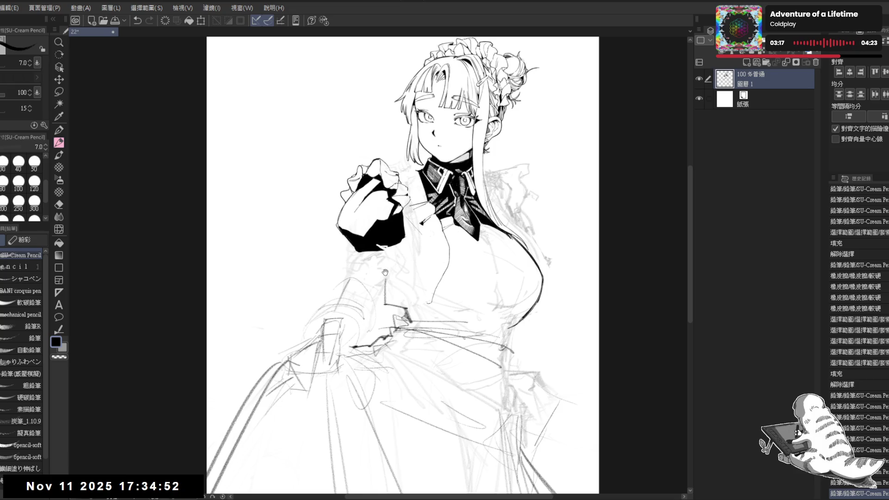
pyautogui.moveTo(481, 348); pyautogui.dragTo(491, 338)
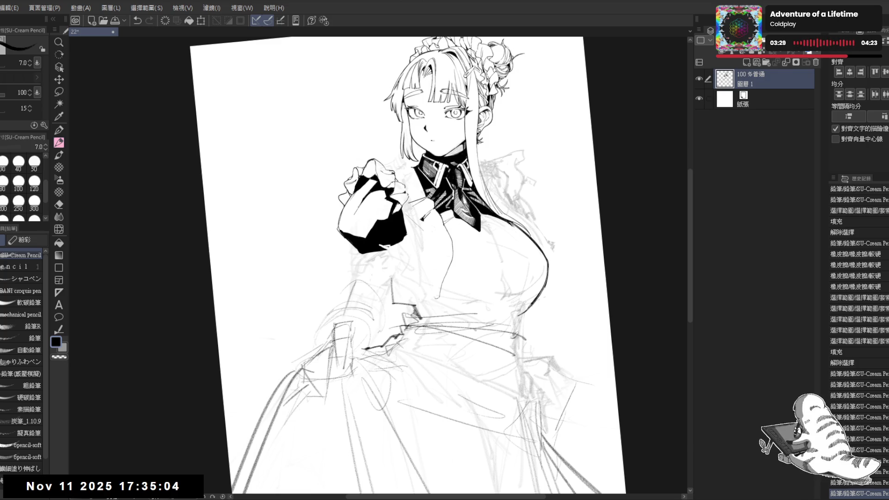
pyautogui.scroll(-1, 433, 267)
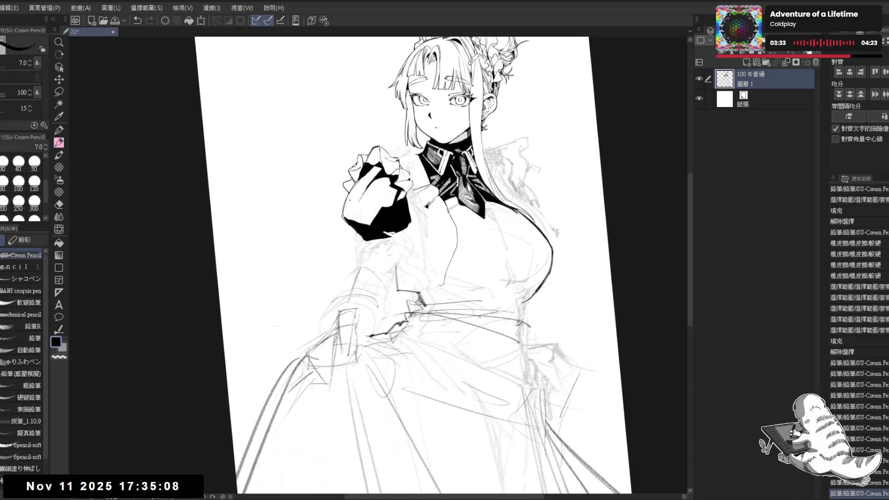
pyautogui.press('m')
pyautogui.moveTo(360, 228)
pyautogui.mouseDown()
pyautogui.moveTo(343, 292)
pyautogui.moveTo(357, 286)
pyautogui.moveTo(389, 298)
pyautogui.moveTo(410, 235)
pyautogui.moveTo(357, 231)
pyautogui.mouseUp()
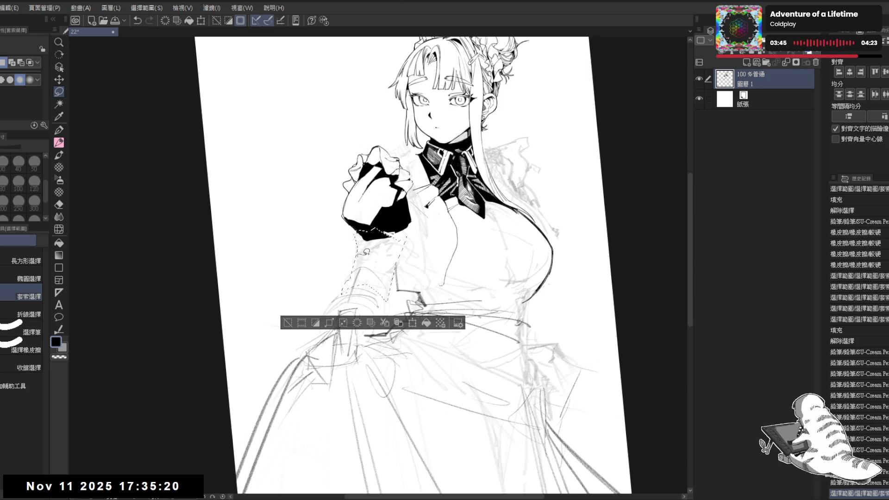
pyautogui.click(360, 263)
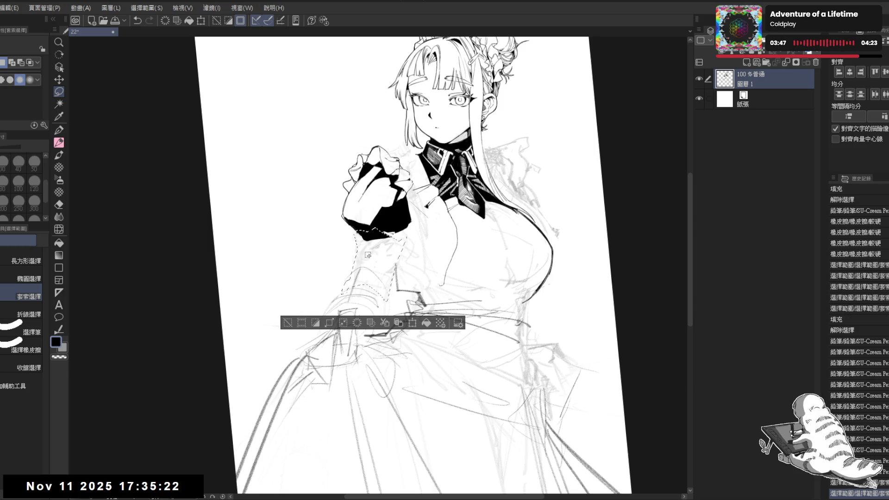
pyautogui.hotkey('ctrl', 'z')
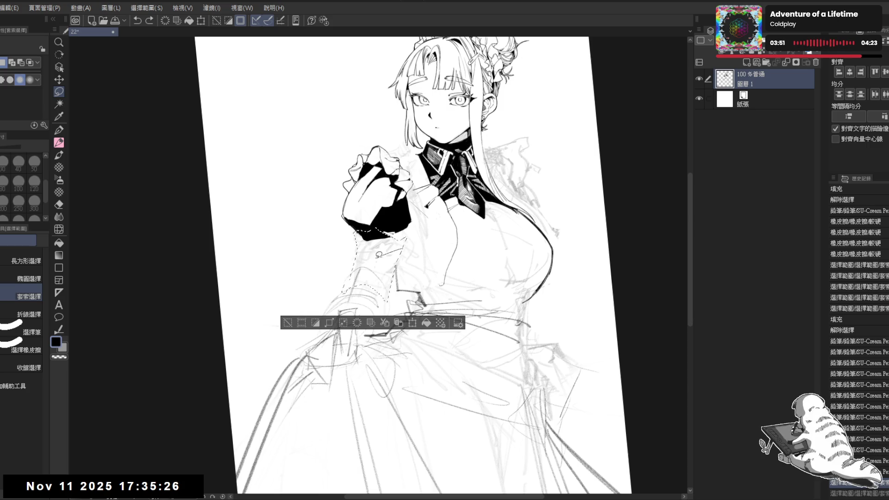
pyautogui.moveTo(401, 255); pyautogui.dragTo(397, 260)
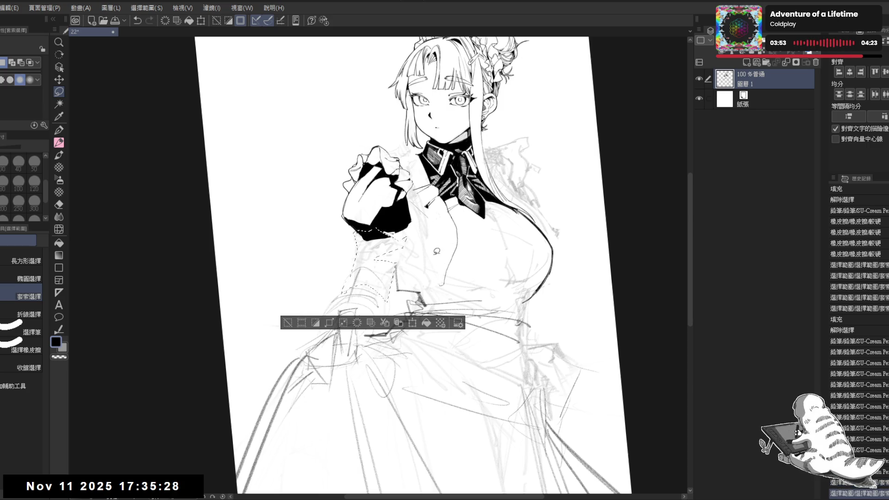
pyautogui.hotkey('alt', 'BackSpace')
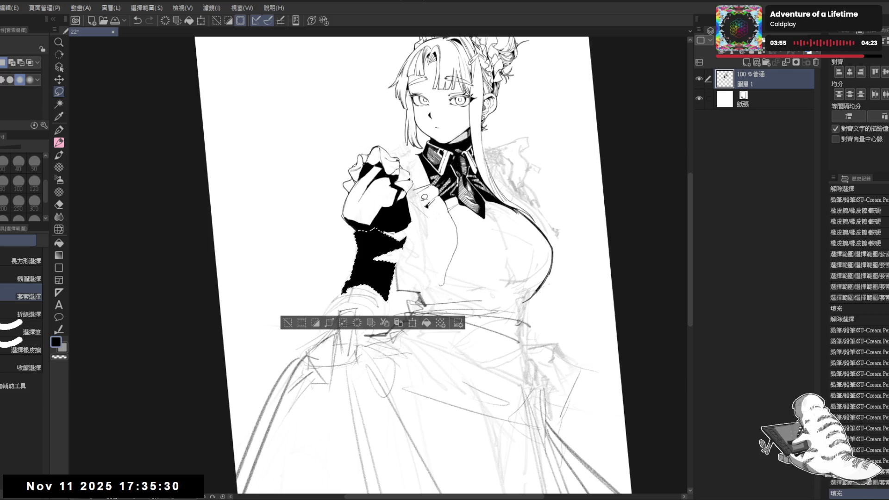
pyautogui.hotkey('ctrl', 'd')
# Add a small pencil mark near the cuff and erase a stray bit by the sleeve
pyautogui.press('r')
pyautogui.moveTo(341, 406); pyautogui.dragTo(395, 431)
pyautogui.press('p')
pyautogui.click(348, 242)
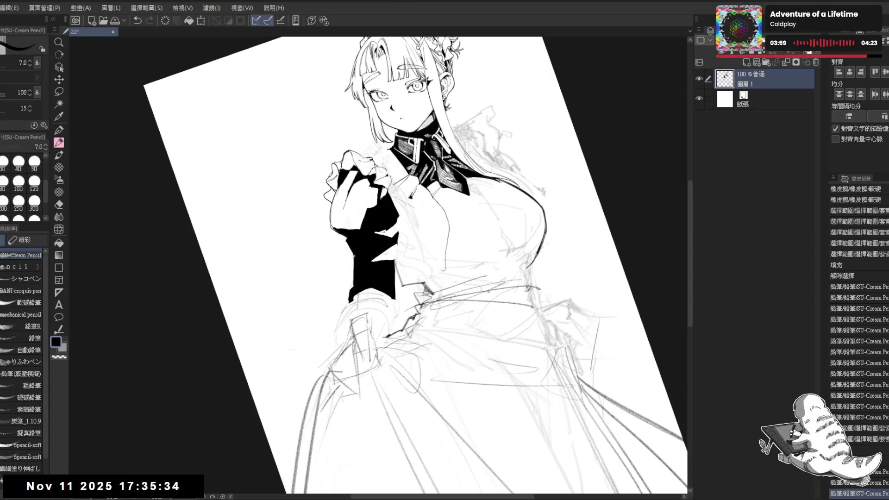
pyautogui.moveTo(355, 256)
pyautogui.mouseDown()
pyautogui.moveTo(380, 259)
pyautogui.moveTo(392, 243)
pyautogui.mouseUp()
pyautogui.press('e')
pyautogui.click(387, 233)
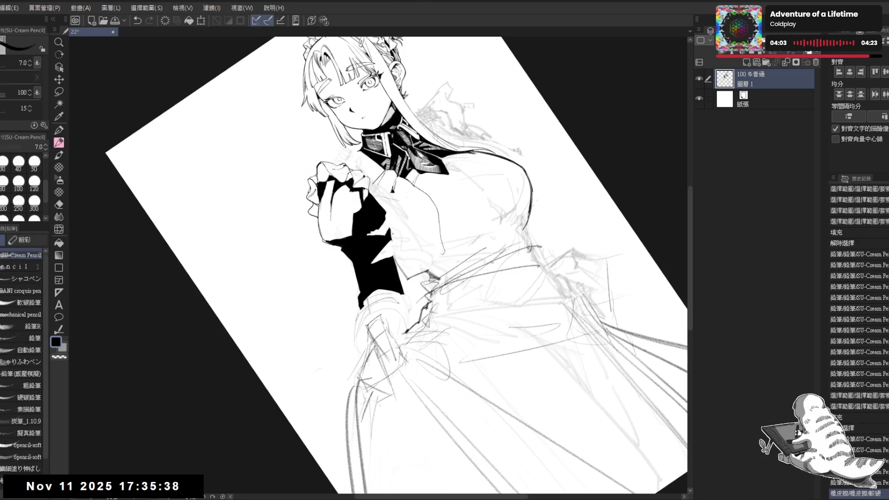
# Add a short pencil stroke at the sleeve edge and straighten the canvas view
pyautogui.press('p')
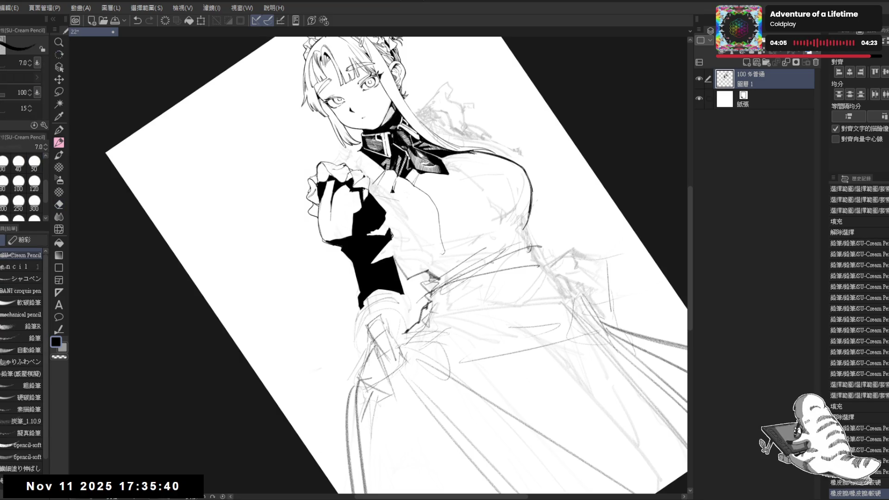
pyautogui.moveTo(390, 234); pyautogui.dragTo(393, 238)
pyautogui.press('e')
pyautogui.press('p')
pyautogui.hotkey('ctrl', 'z')
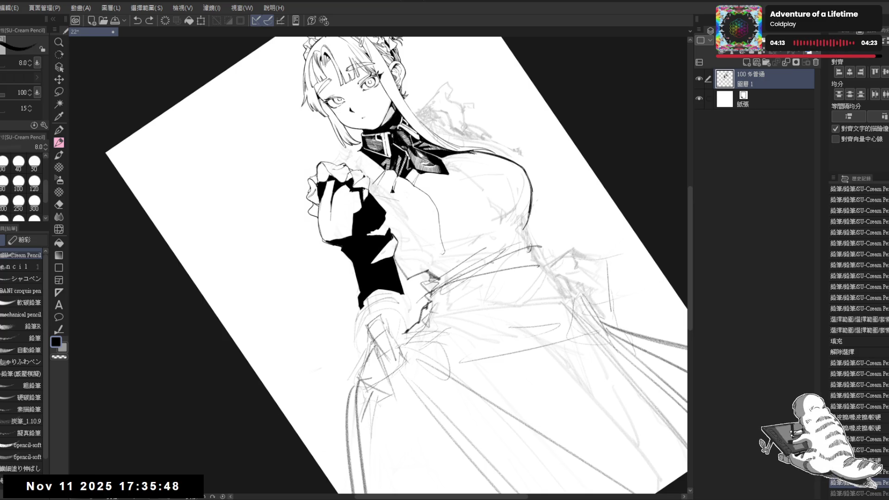
pyautogui.hotkey('ctrl', 'y')
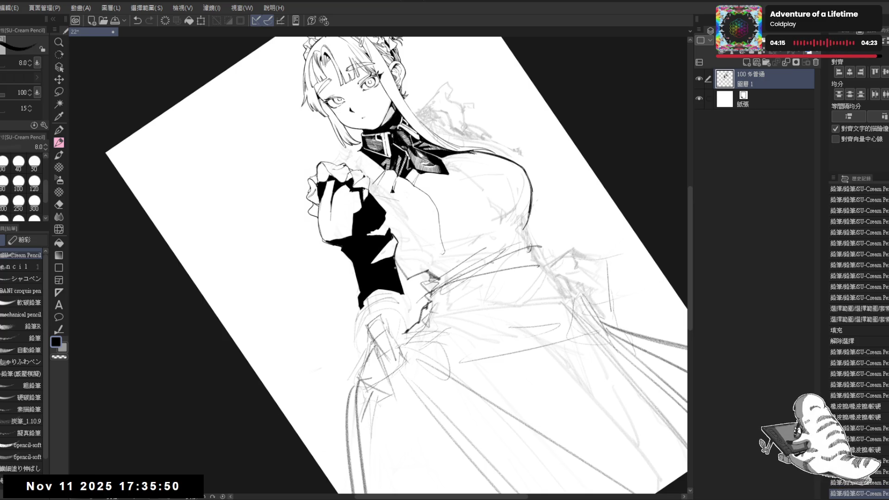
pyautogui.hotkey('ctrl', '@')
pyautogui.moveTo(428, 346)
pyautogui.mouseDown()
pyautogui.moveTo(457, 397)
pyautogui.moveTo(337, 387)
pyautogui.mouseUp()
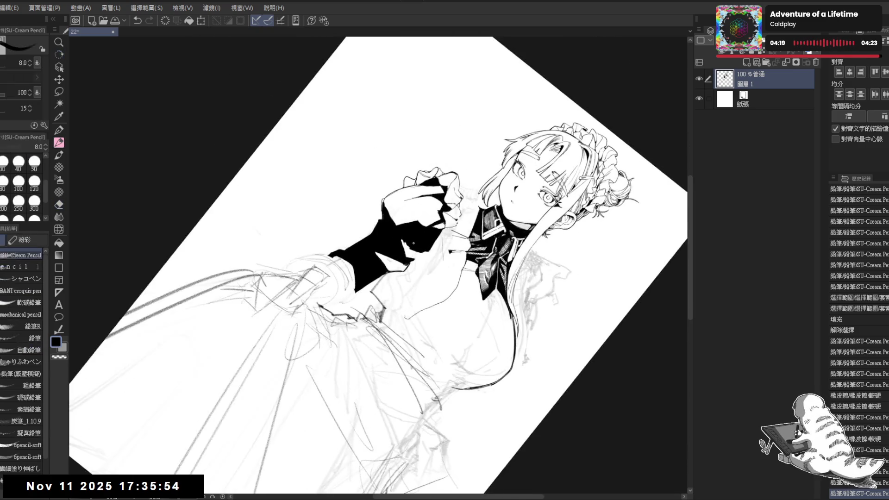
pyautogui.moveTo(405, 244); pyautogui.dragTo(410, 233)
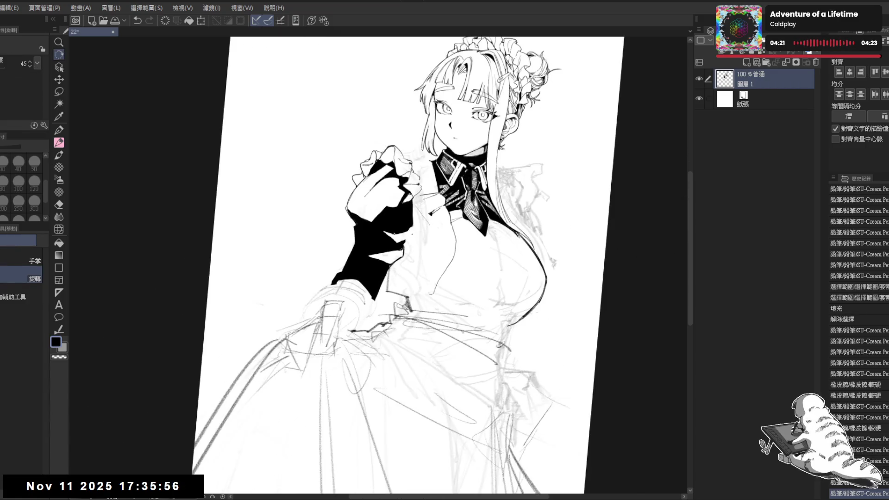
# Touch up the sleeve edge with a few short black strokes
pyautogui.moveTo(523, 370); pyautogui.dragTo(537, 384)
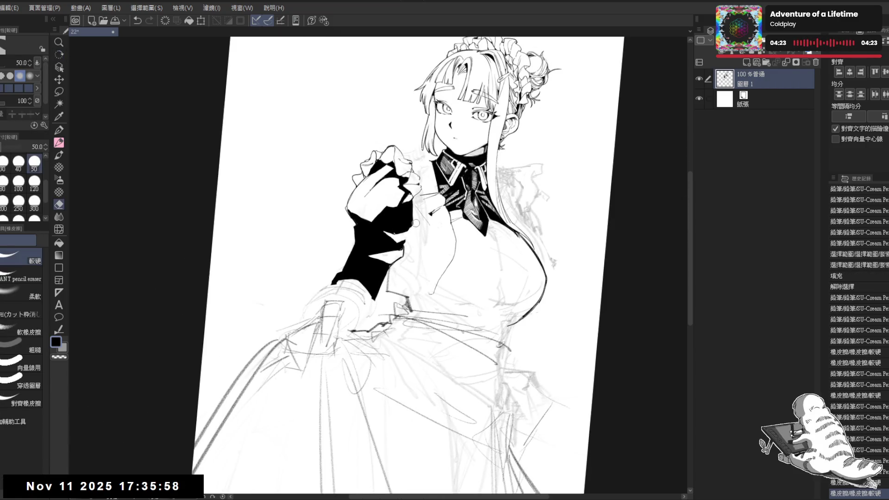
pyautogui.moveTo(410, 228); pyautogui.dragTo(402, 244)
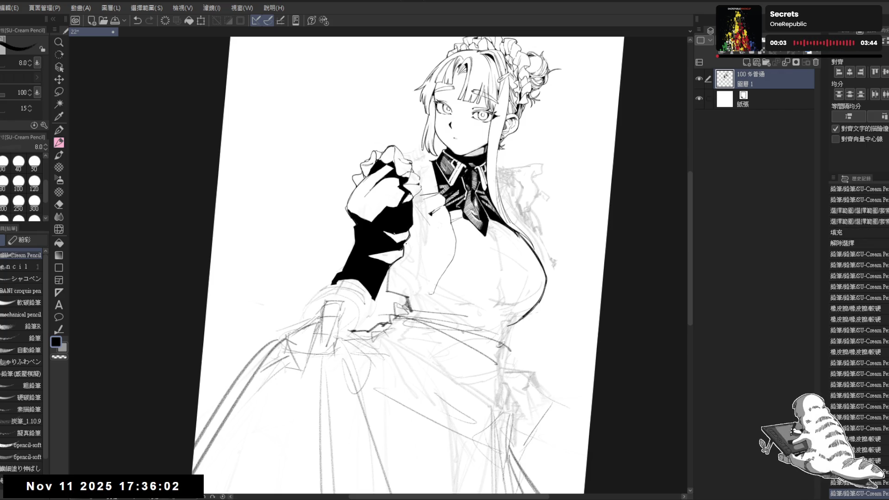
pyautogui.moveTo(406, 239); pyautogui.dragTo(461, 198)
pyautogui.scroll(-3, 462, 199)
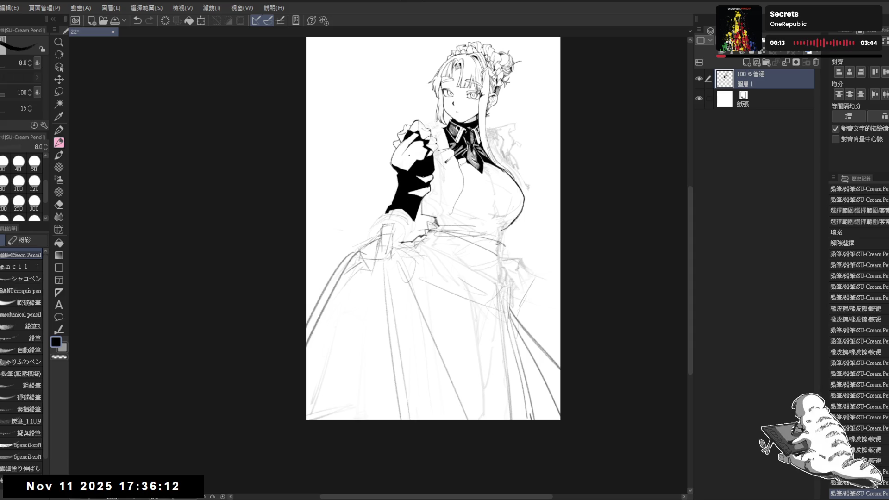
pyautogui.scroll(5, 425, 184)
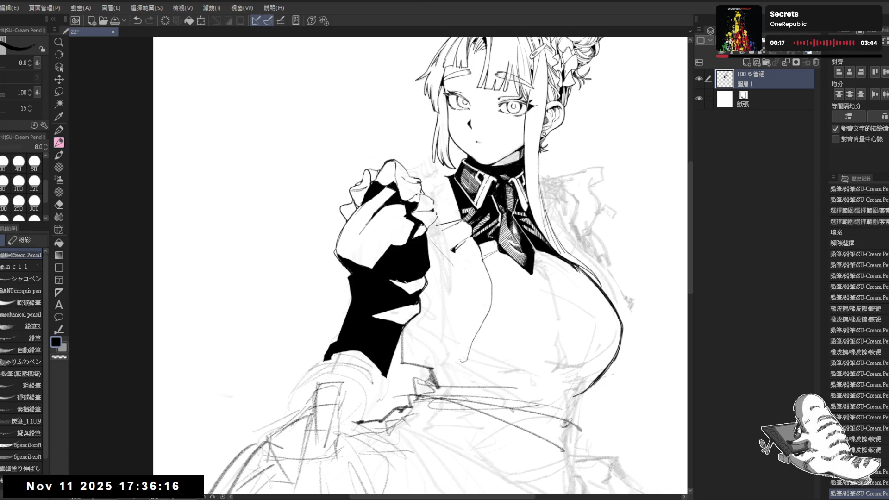
pyautogui.scroll(-2, 397, 282)
pyautogui.moveTo(399, 284)
pyautogui.mouseDown()
pyautogui.moveTo(414, 263)
pyautogui.moveTo(407, 260)
pyautogui.mouseUp()
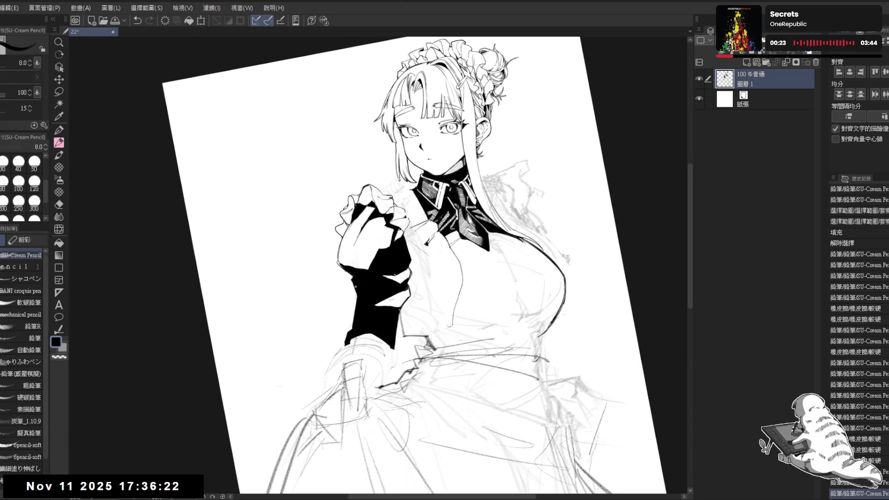
pyautogui.moveTo(390, 332)
pyautogui.mouseDown()
pyautogui.moveTo(396, 272)
pyautogui.moveTo(377, 277)
pyautogui.moveTo(407, 280)
pyautogui.moveTo(414, 263)
pyautogui.moveTo(374, 305)
pyautogui.mouseUp()
# Fill the selected cuff area black and draw a short line at the sleeve edge
pyautogui.press('m')
pyautogui.hotkey('alt', 'Delete')
pyautogui.hotkey('ctrl', 'd')
pyautogui.press('r')
pyautogui.press('p')
pyautogui.moveTo(412, 253); pyautogui.dragTo(412, 276)
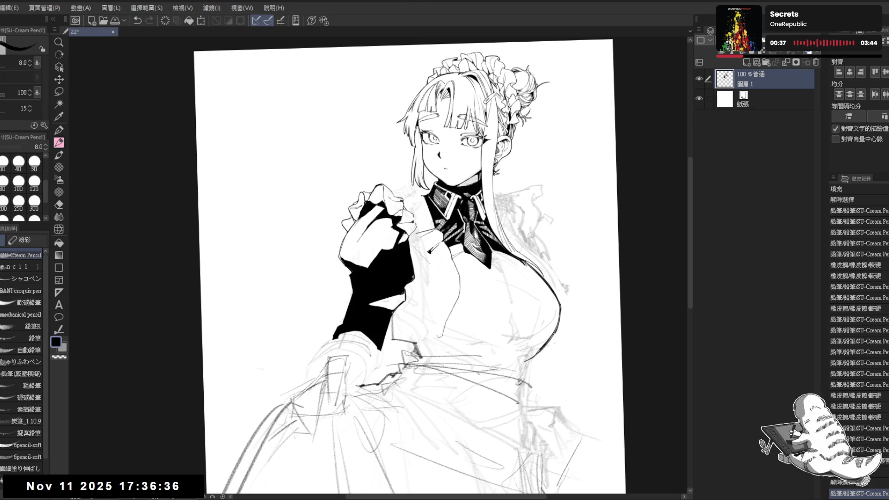
# Erase stray marks near the hand with the Soft and Hard erasers
pyautogui.moveTo(455, 267)
pyautogui.mouseDown()
pyautogui.moveTo(406, 257)
pyautogui.moveTo(400, 274)
pyautogui.mouseUp()
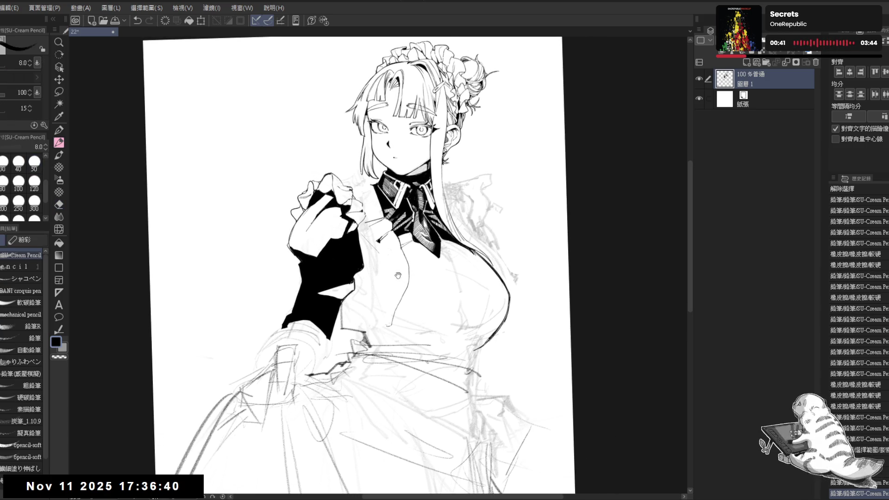
pyautogui.press('e')
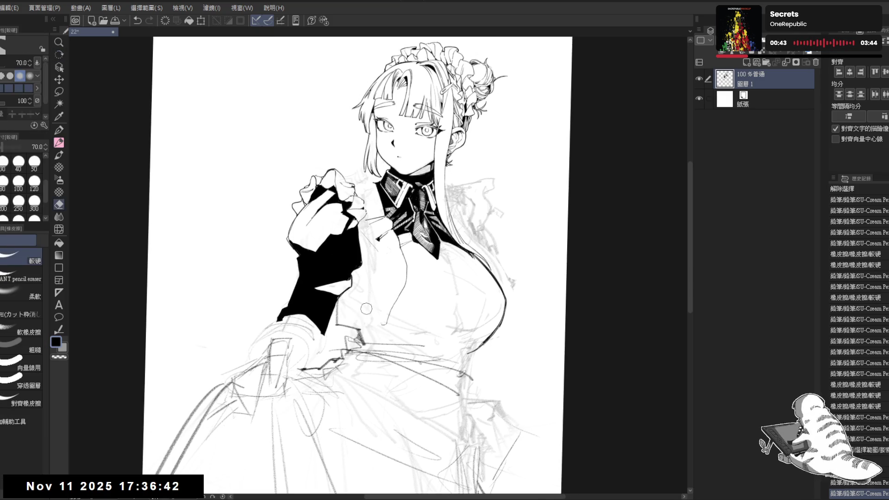
pyautogui.click(366, 309)
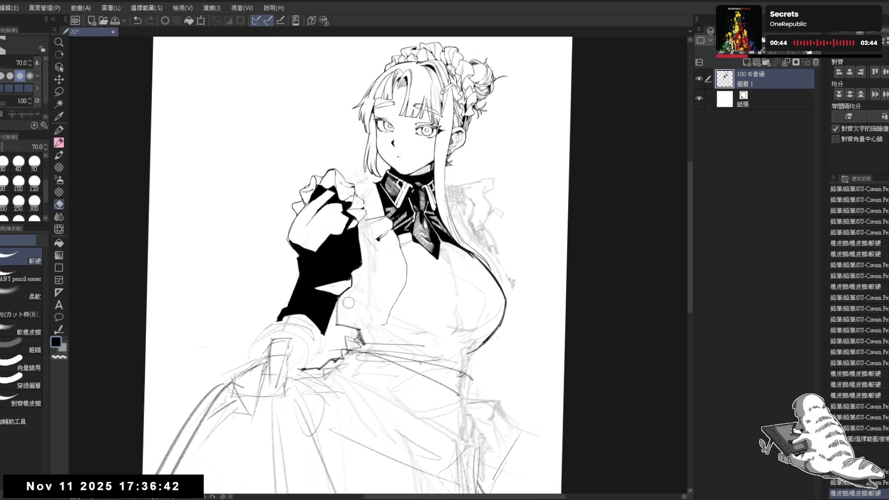
pyautogui.click(24, 294)
pyautogui.moveTo(370, 338)
pyautogui.mouseDown()
pyautogui.moveTo(355, 319)
pyautogui.moveTo(345, 331)
pyautogui.mouseUp()
pyautogui.press('r')
pyautogui.press('p')
pyautogui.hotkey('ctrl', '@')
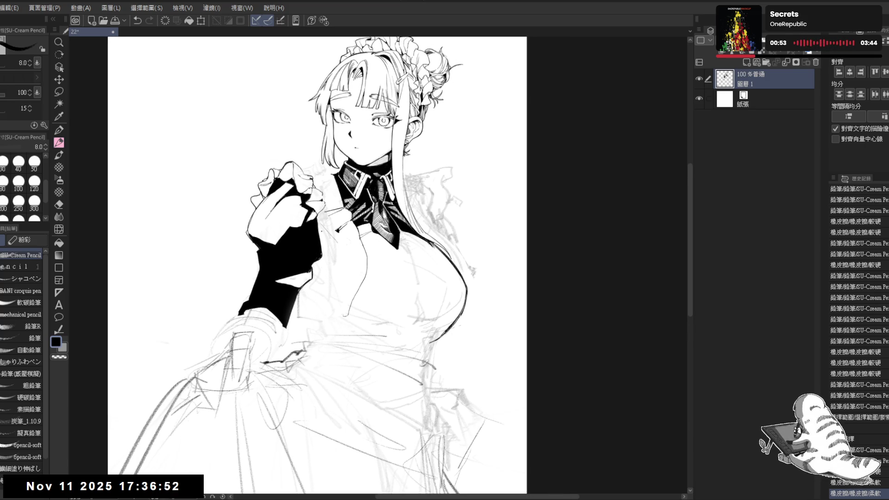
pyautogui.press('e')
pyautogui.click(29, 254)
pyautogui.moveTo(325, 228); pyautogui.dragTo(317, 227)
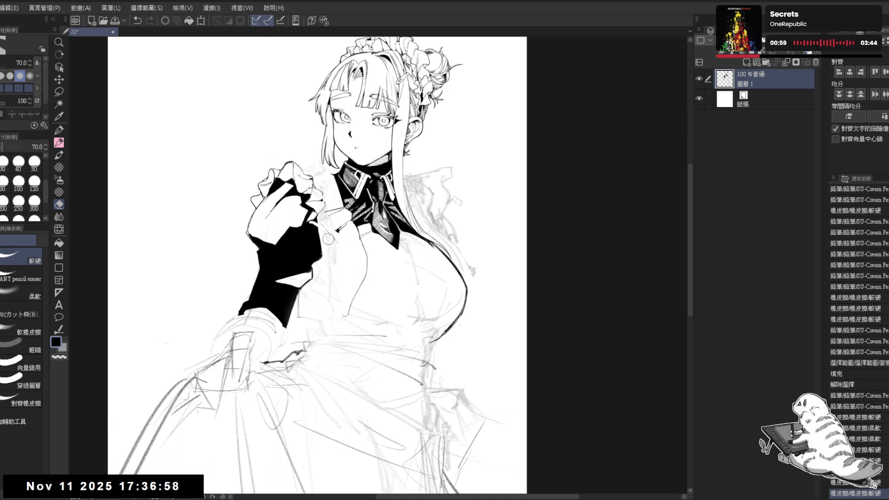
# Clear two lasso-selected areas of excess black beside the hand to white
pyautogui.press('m')
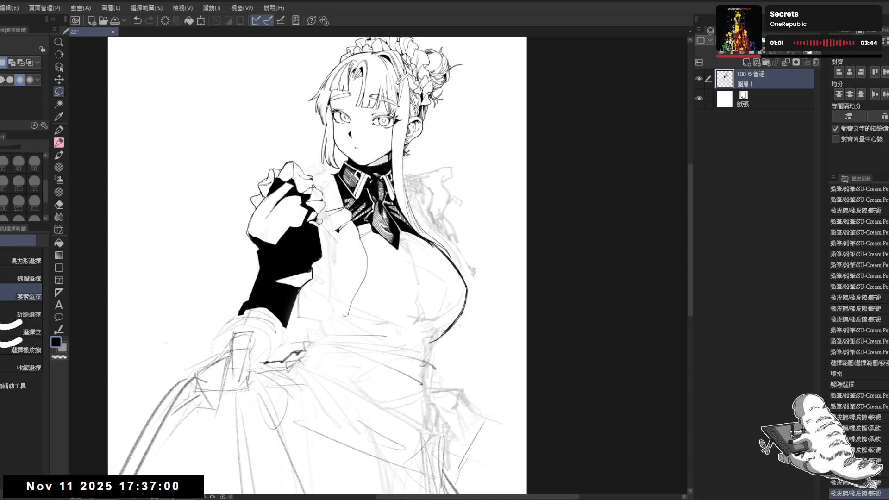
pyautogui.moveTo(308, 226)
pyautogui.mouseDown()
pyautogui.moveTo(317, 244)
pyautogui.moveTo(320, 221)
pyautogui.mouseUp()
pyautogui.hotkey('alt', 'BackSpace')
pyautogui.press('Delete')
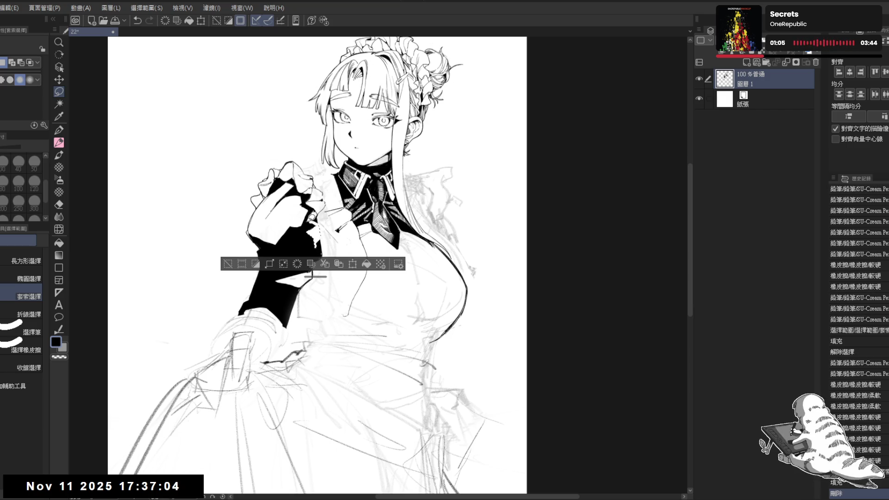
pyautogui.moveTo(315, 229)
pyautogui.mouseDown()
pyautogui.moveTo(318, 250)
pyautogui.moveTo(329, 248)
pyautogui.moveTo(322, 228)
pyautogui.mouseUp()
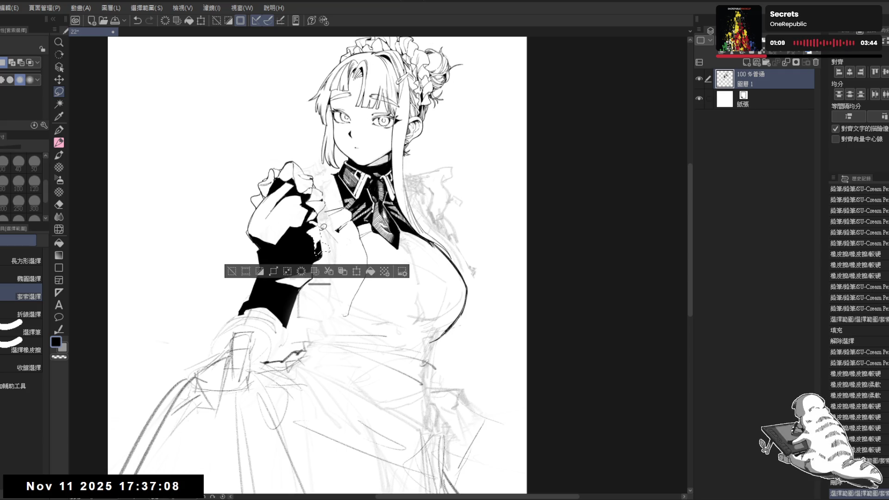
pyautogui.press('Delete')
pyautogui.hotkey('ctrl', 'd')
pyautogui.press('h')
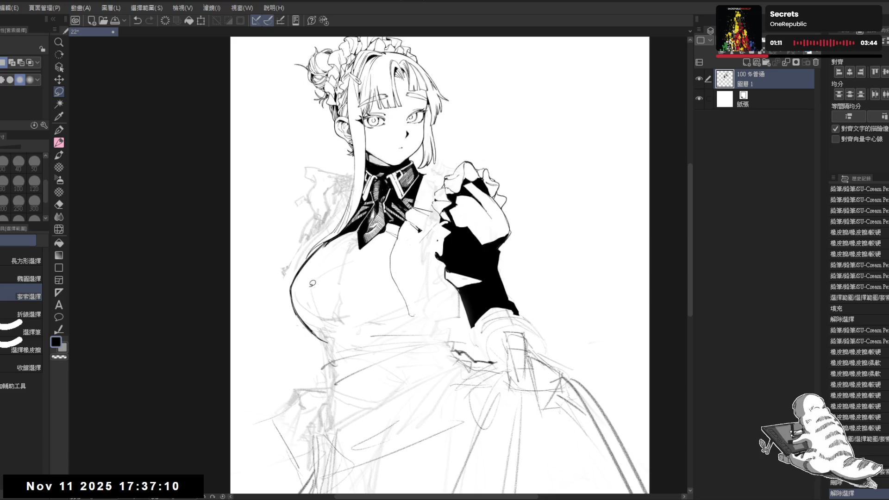
pyautogui.press('h')
# Draw a small pencil stroke by the cuff
pyautogui.press('p')
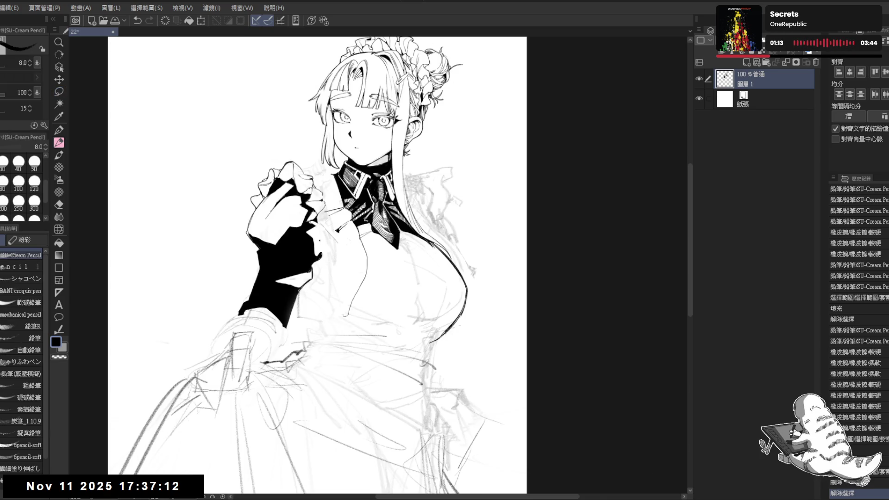
pyautogui.moveTo(317, 237); pyautogui.dragTo(320, 239)
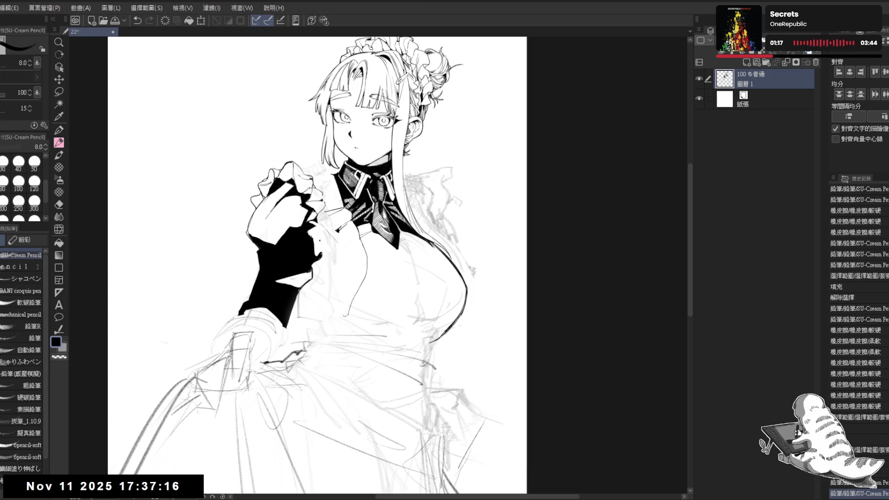
pyautogui.moveTo(319, 234); pyautogui.dragTo(322, 210)
pyautogui.hotkey('ctrl', 'z')
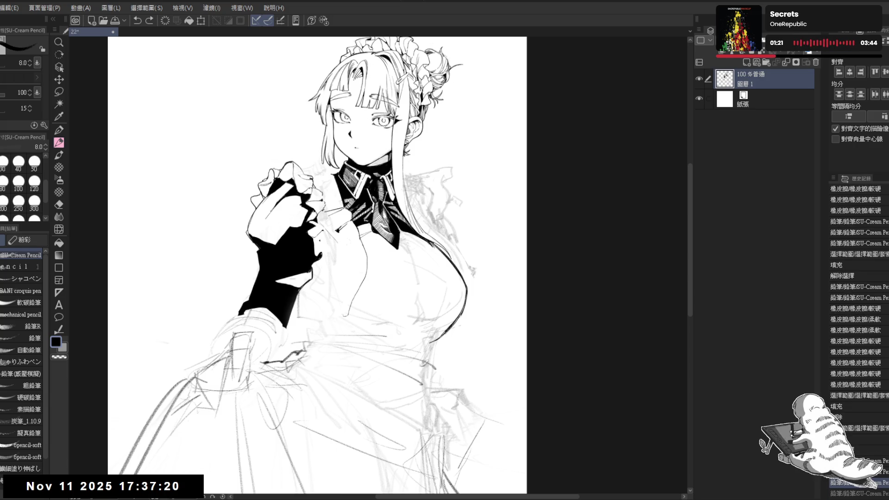
pyautogui.hotkey('ctrl', 'y')
pyautogui.press('r')
pyautogui.moveTo(296, 329)
pyautogui.mouseDown()
pyautogui.moveTo(316, 334)
pyautogui.moveTo(328, 228)
pyautogui.moveTo(327, 235)
pyautogui.mouseUp()
# Fill a small gap in the cuff's black with the Fill tool
pyautogui.press('e')
pyautogui.press('p')
pyautogui.press('g')
pyautogui.click(329, 230)
pyautogui.press('p')
pyautogui.press('e')
pyautogui.press('p')
pyautogui.press('-')
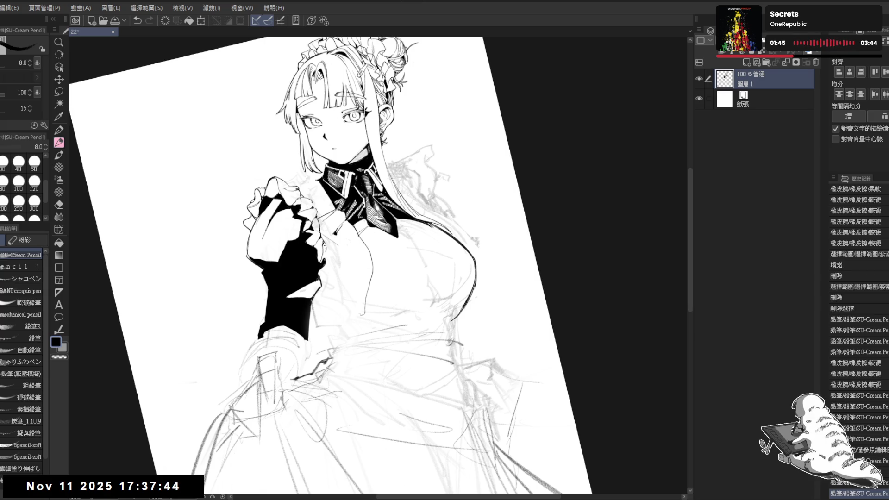
# Redraw a short stroke near the cuff and erase a small mark there
pyautogui.moveTo(324, 256); pyautogui.dragTo(326, 261)
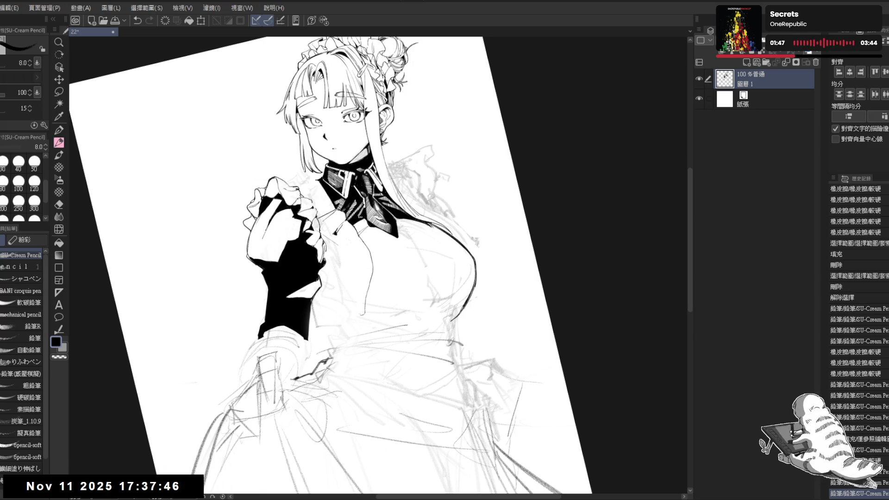
pyautogui.hotkey('ctrl', 'z')
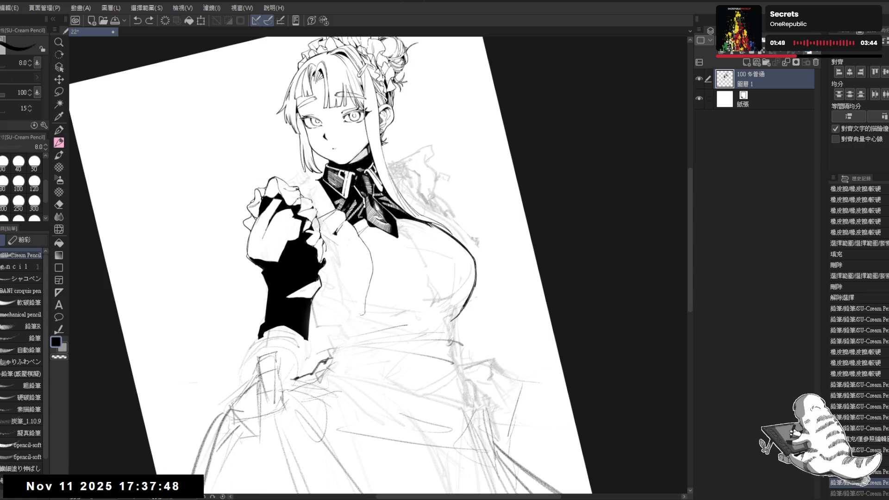
pyautogui.moveTo(323, 256); pyautogui.dragTo(325, 261)
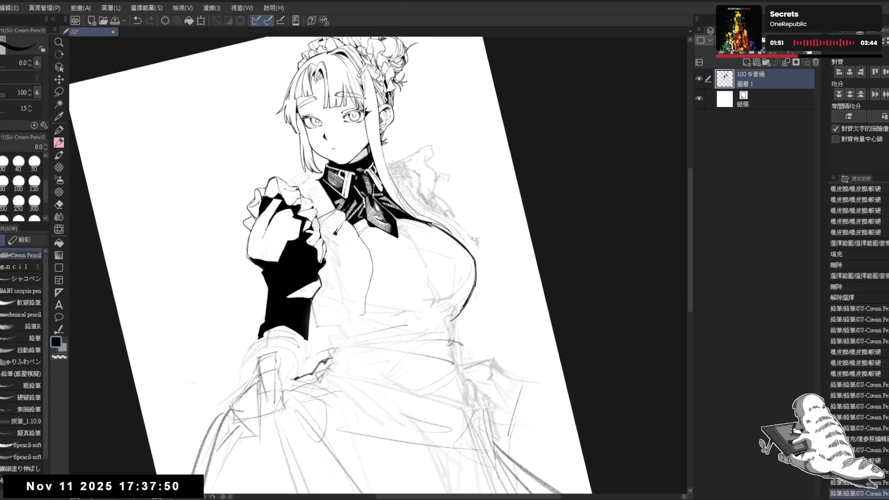
pyautogui.hotkey('ctrl', '@')
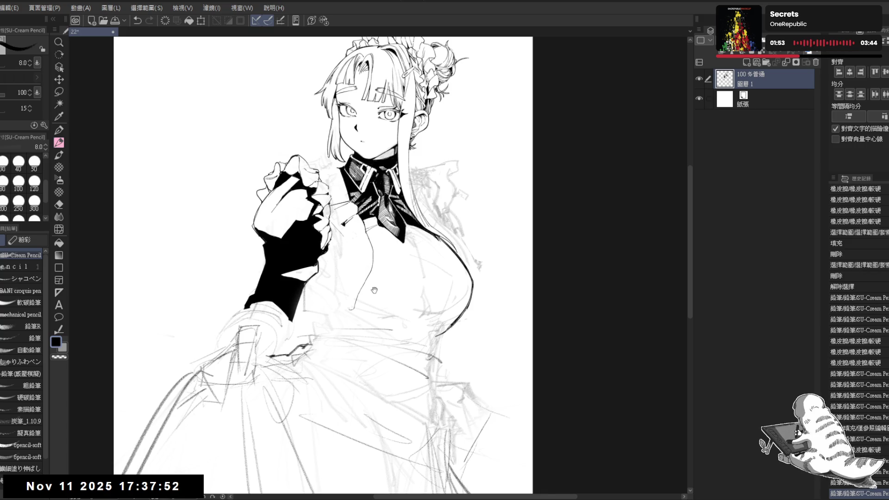
pyautogui.moveTo(354, 257); pyautogui.dragTo(345, 246)
pyautogui.scroll(-1, 345, 246)
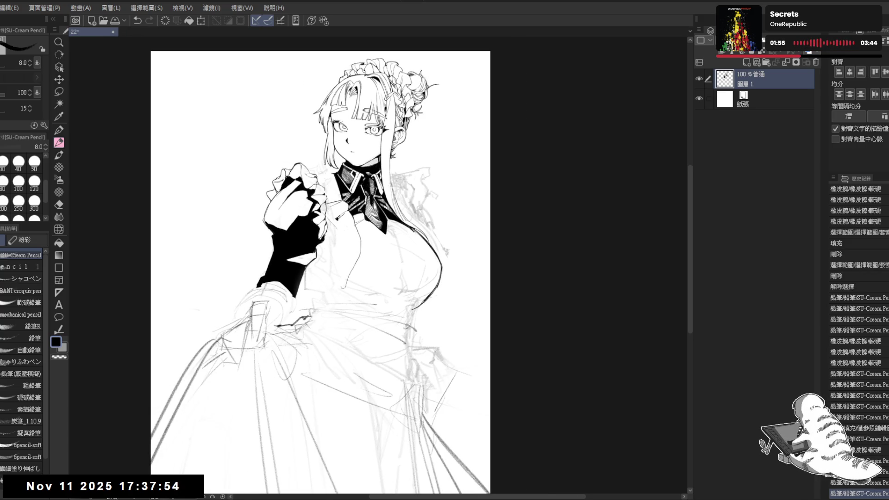
pyautogui.press('e')
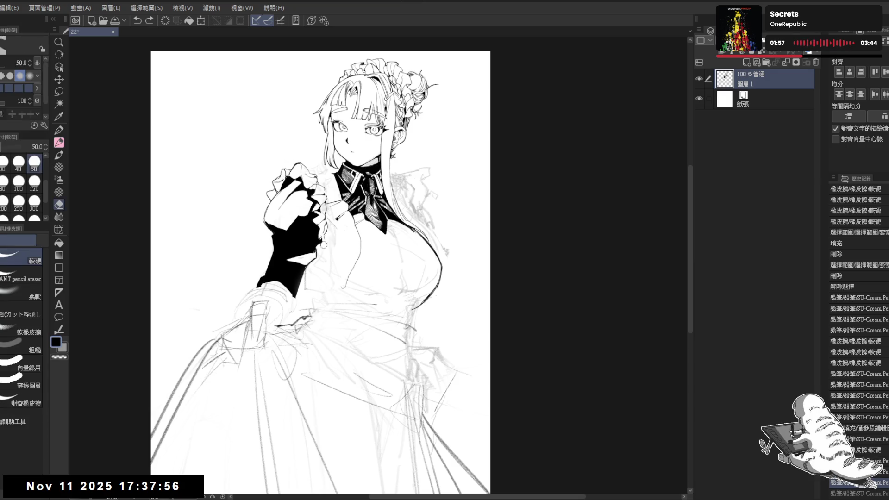
pyautogui.moveTo(321, 230); pyautogui.dragTo(323, 226)
pyautogui.press('p')
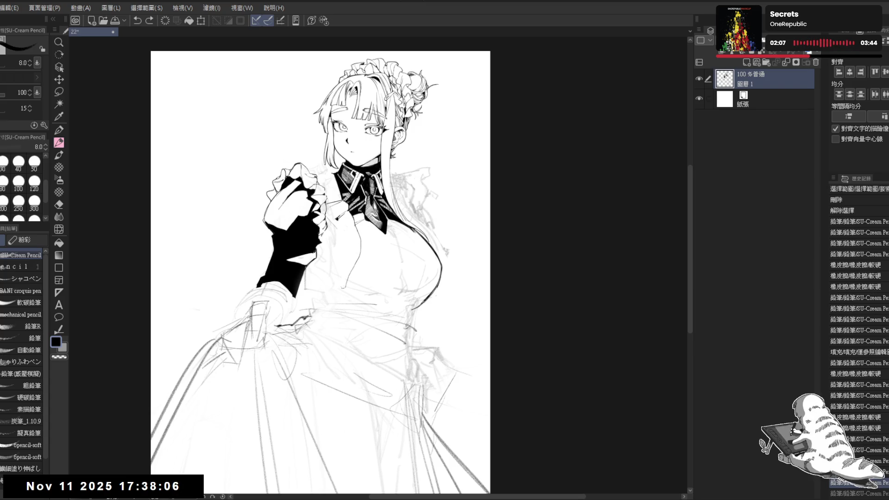
# Ink short lines near the cuff, on the collar and on the wrist ruffle
pyautogui.hotkey('ctrl', 'z')
pyautogui.moveTo(322, 237); pyautogui.dragTo(331, 246)
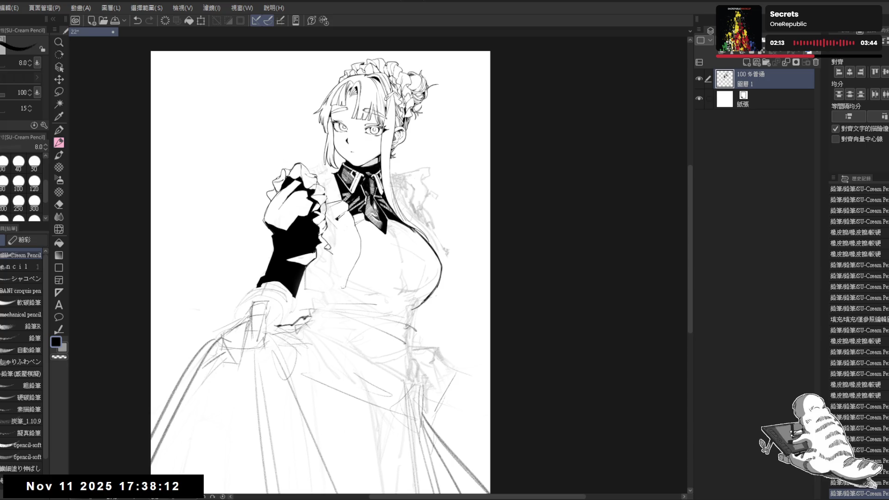
pyautogui.moveTo(327, 227); pyautogui.dragTo(335, 252)
pyautogui.press('h')
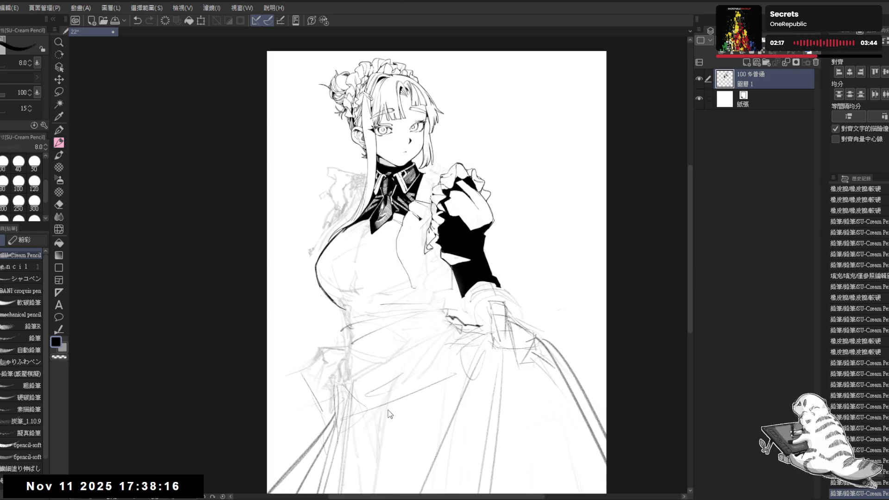
pyautogui.press('h')
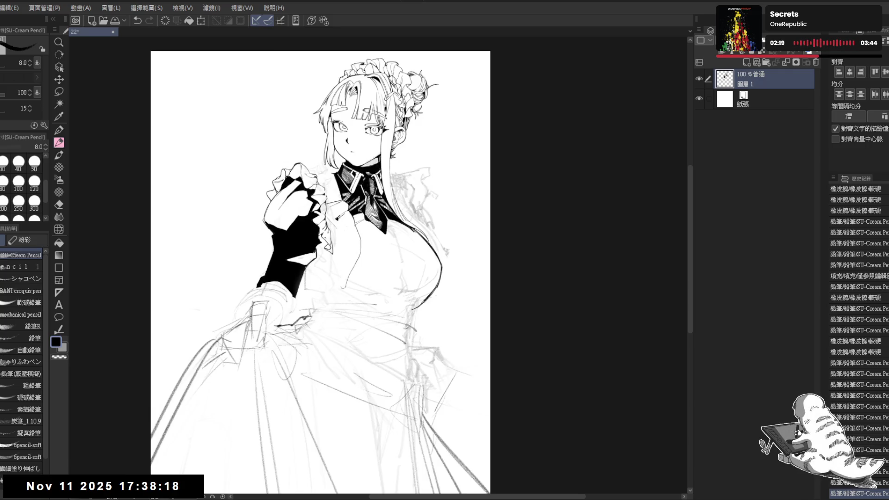
pyautogui.moveTo(319, 241); pyautogui.dragTo(326, 245)
# Return to the SU-Cream Pencil and zoom out slightly to keep inking the wrist ruffle
pyautogui.press('g')
pyautogui.press('p')
pyautogui.scroll(-1, 319, 277)
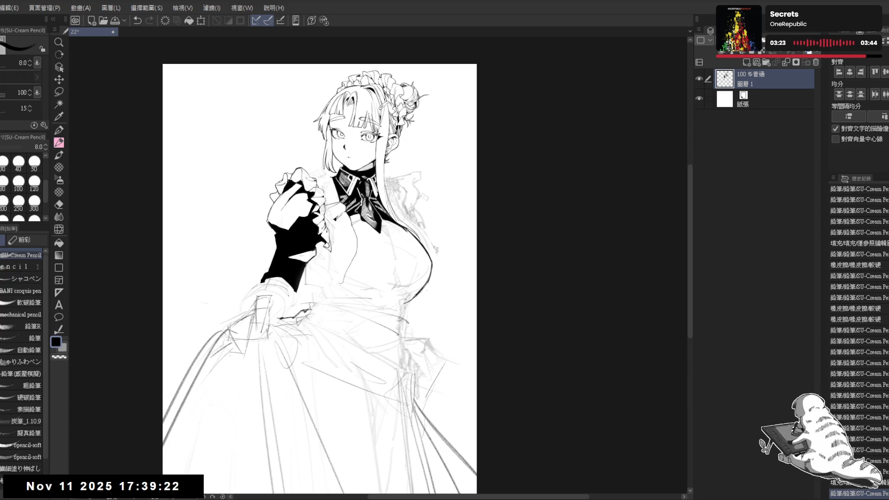
pyautogui.scroll(1, 301, 370)
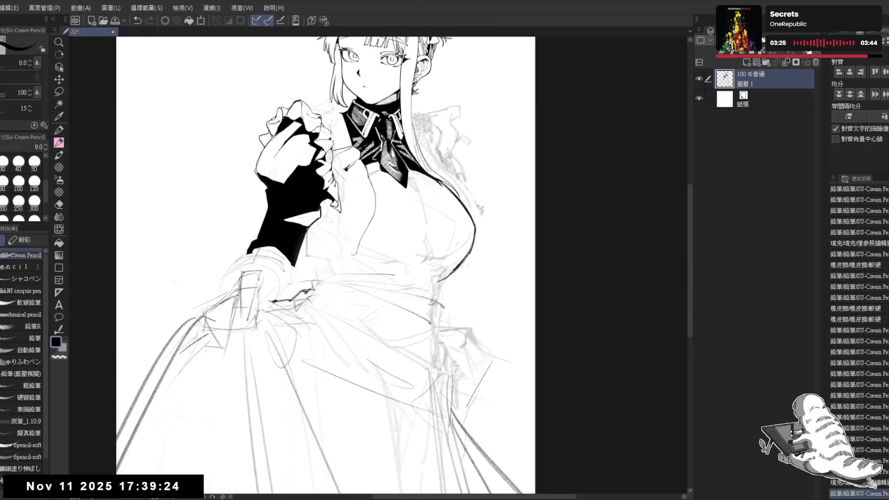
pyautogui.moveTo(336, 213); pyautogui.dragTo(356, 262)
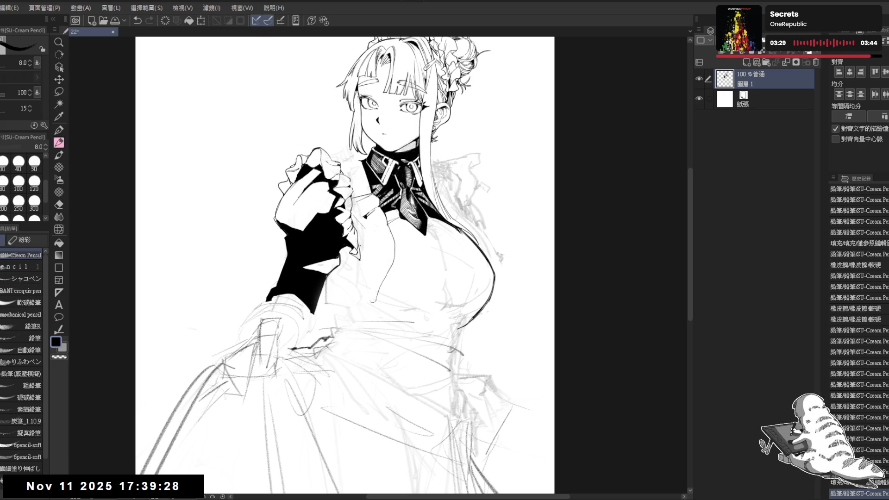
pyautogui.press('r')
pyautogui.moveTo(323, 259); pyautogui.dragTo(333, 288)
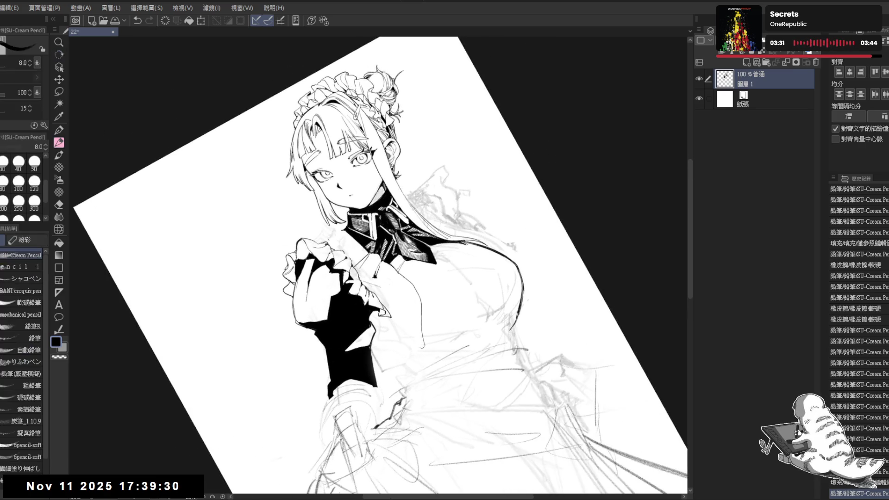
pyautogui.moveTo(339, 228); pyautogui.dragTo(326, 237)
pyautogui.hotkey('ctrl', 'z')
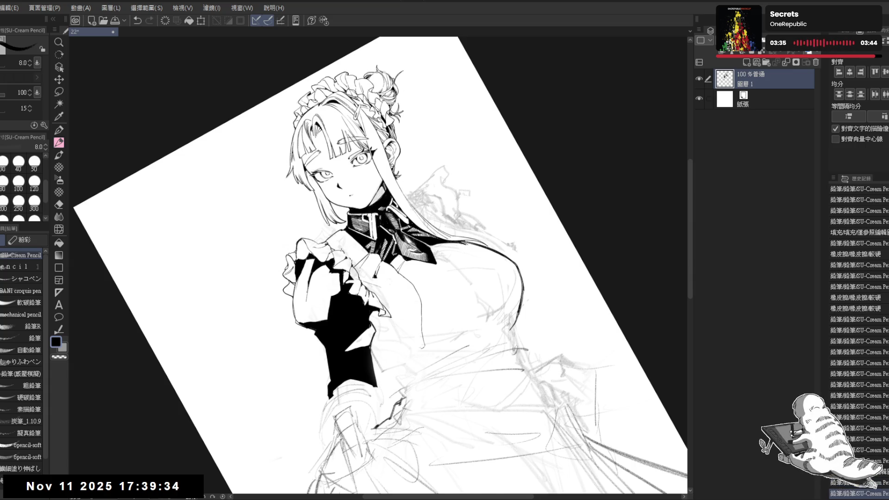
pyautogui.hotkey('ctrl', '@')
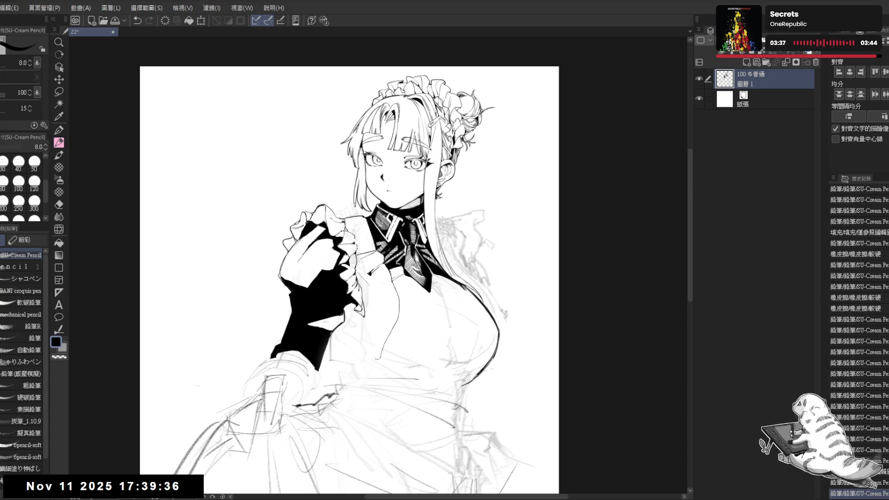